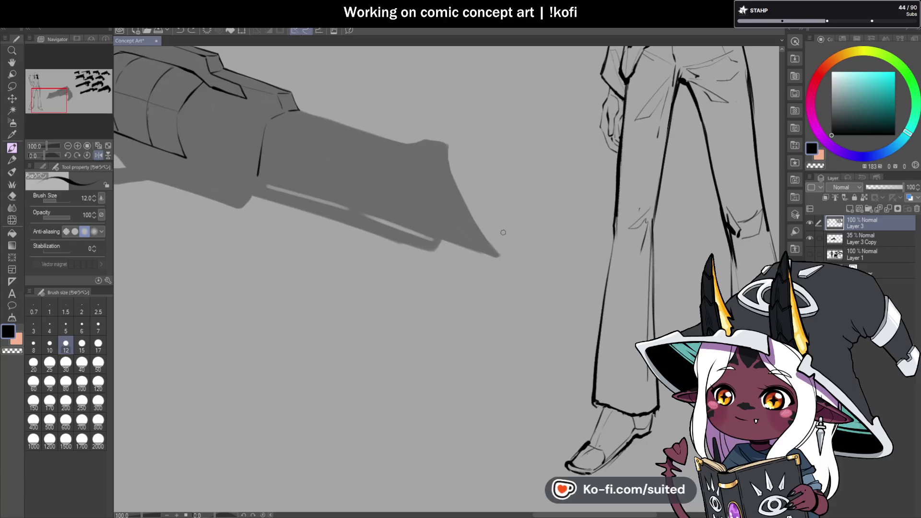
- Save the concept art drawing with Ctrl+S
{"action": "scroll", "coordinate": [579, 187], "scroll_direction": "down", "scroll_amount": 2}
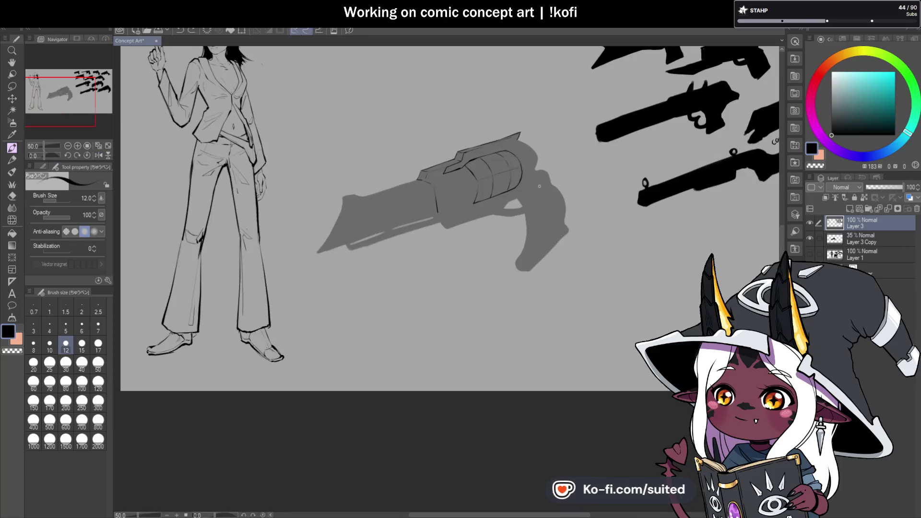
{"action": "scroll", "coordinate": [469, 161], "scroll_direction": "up", "scroll_amount": 1}
{"action": "scroll", "coordinate": [461, 144], "scroll_direction": "up", "scroll_amount": 1}
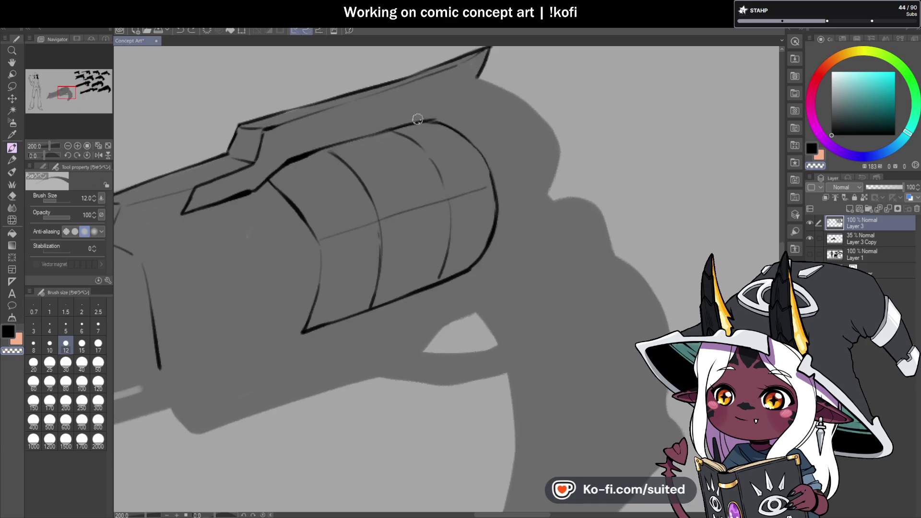
{"action": "key", "text": "ctrl+s"}
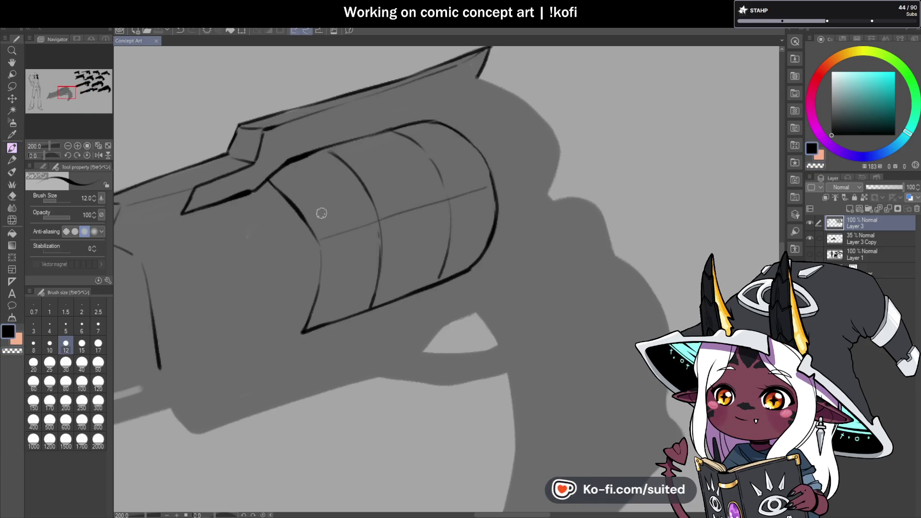
- Ink the hammer's top and lower outline and the cylinder's right edge in black
{"action": "scroll", "coordinate": [463, 193], "scroll_direction": "down", "scroll_amount": 1}
{"action": "left_click_drag", "start_coordinate": [492, 143], "coordinate": [505, 139]}
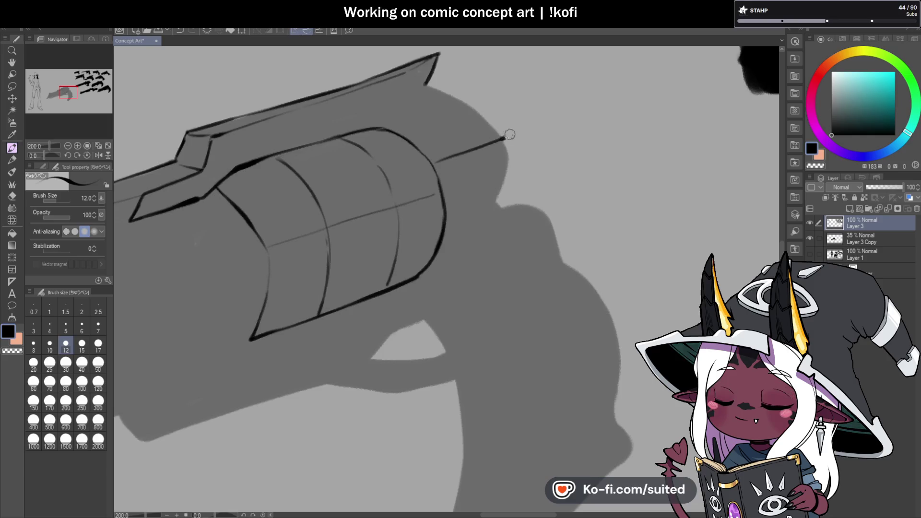
{"action": "left_click_drag", "start_coordinate": [497, 200], "coordinate": [500, 209]}
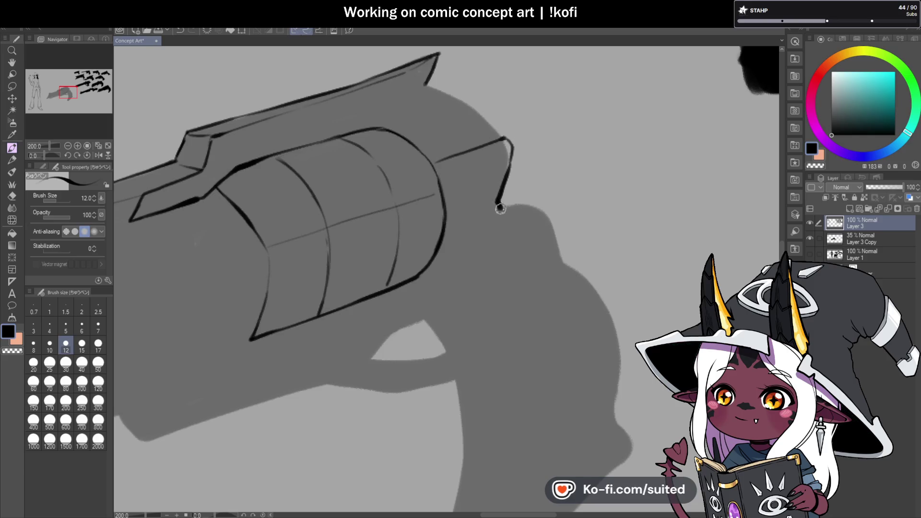
{"action": "left_click_drag", "start_coordinate": [434, 165], "coordinate": [444, 192]}
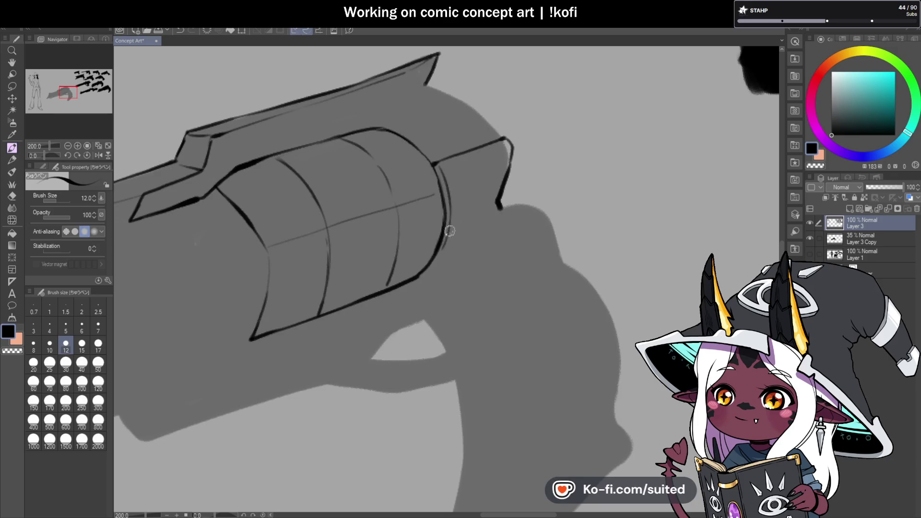
{"action": "left_click_drag", "start_coordinate": [444, 243], "coordinate": [443, 248]}
{"action": "scroll", "coordinate": [521, 168], "scroll_direction": "down", "scroll_amount": 2}
{"action": "scroll", "coordinate": [431, 130], "scroll_direction": "up", "scroll_amount": 2}
- Ink the frame's back curve from the spike tip, checking it with the silhouette hidden, then shown again
{"action": "mouse_move", "coordinate": [421, 120]}
{"action": "left_mouse_down"}
{"action": "mouse_move", "coordinate": [468, 142]}
{"action": "mouse_move", "coordinate": [497, 177]}
{"action": "left_mouse_up"}
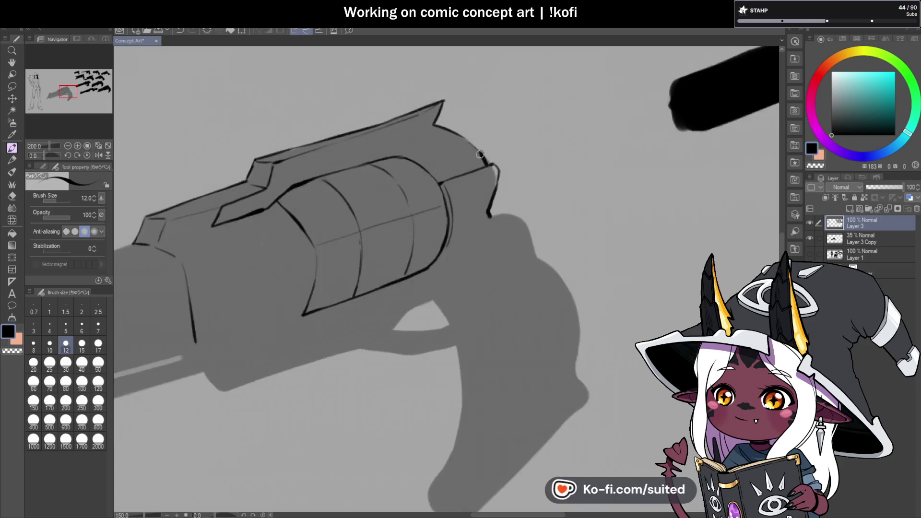
{"action": "scroll", "coordinate": [497, 177], "scroll_direction": "down", "scroll_amount": 5}
{"action": "left_click", "coordinate": [810, 238]}
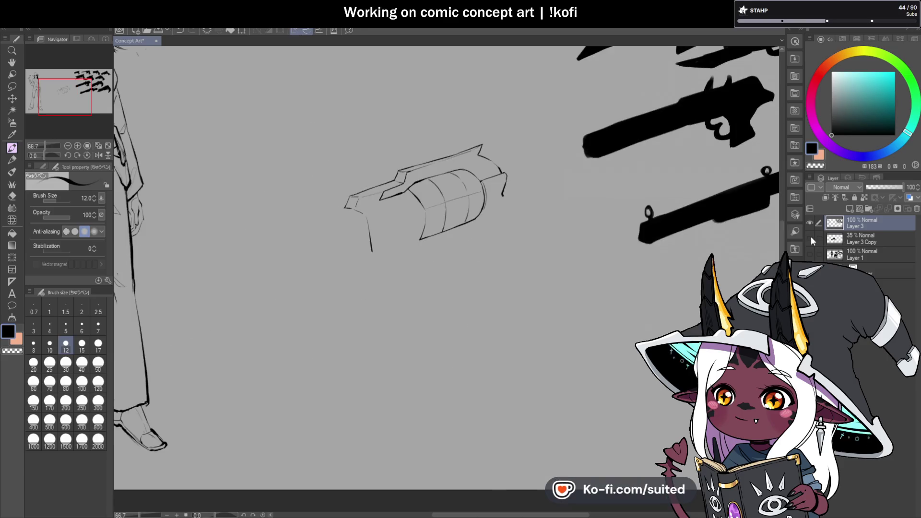
{"action": "left_click", "coordinate": [810, 238]}
{"action": "scroll", "coordinate": [392, 177], "scroll_direction": "up", "scroll_amount": 5}
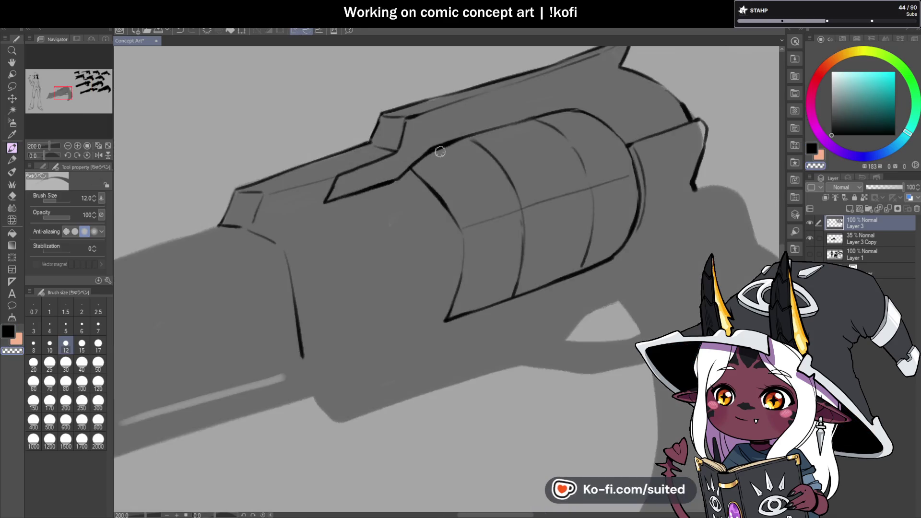
- Ink the cylinder's top edge and extend the lower frame line toward the cylinder
{"action": "left_click_drag", "start_coordinate": [424, 160], "coordinate": [495, 130]}
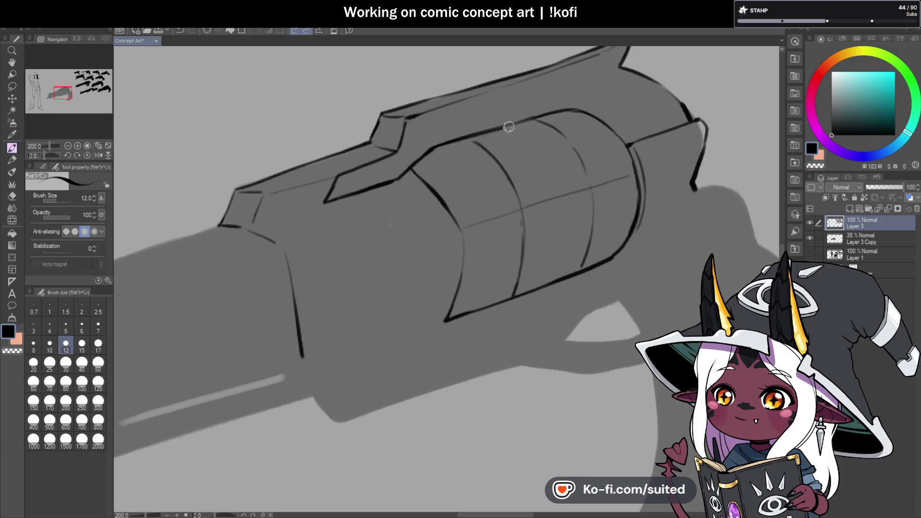
{"action": "scroll", "coordinate": [488, 159], "scroll_direction": "down", "scroll_amount": 2}
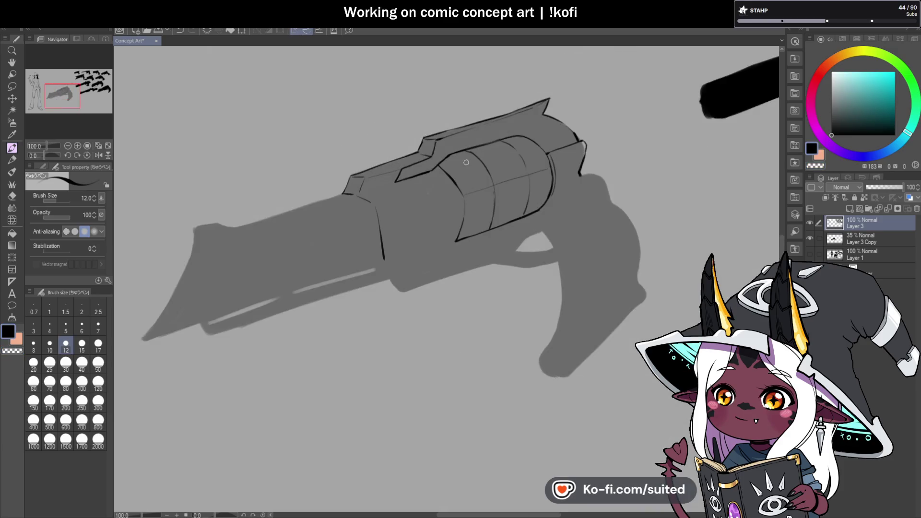
{"action": "scroll", "coordinate": [591, 203], "scroll_direction": "up", "scroll_amount": 2}
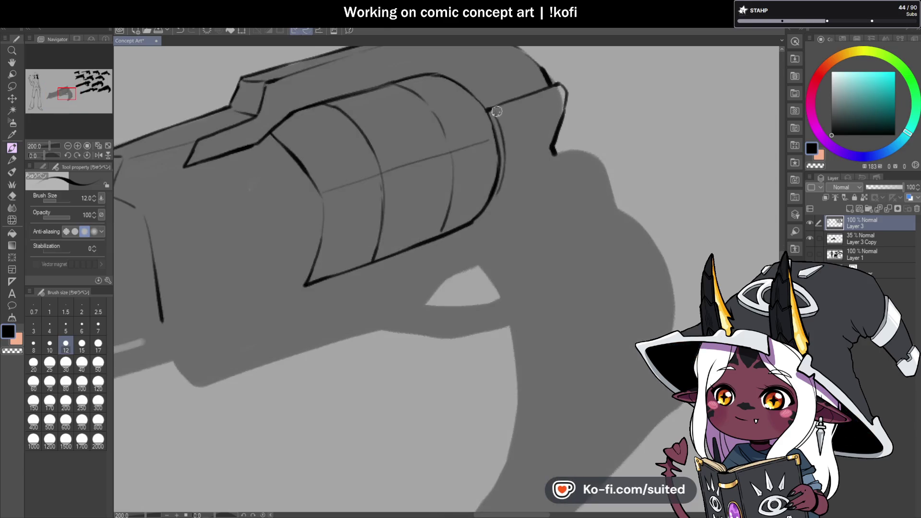
{"action": "scroll", "coordinate": [552, 152], "scroll_direction": "down", "scroll_amount": 2}
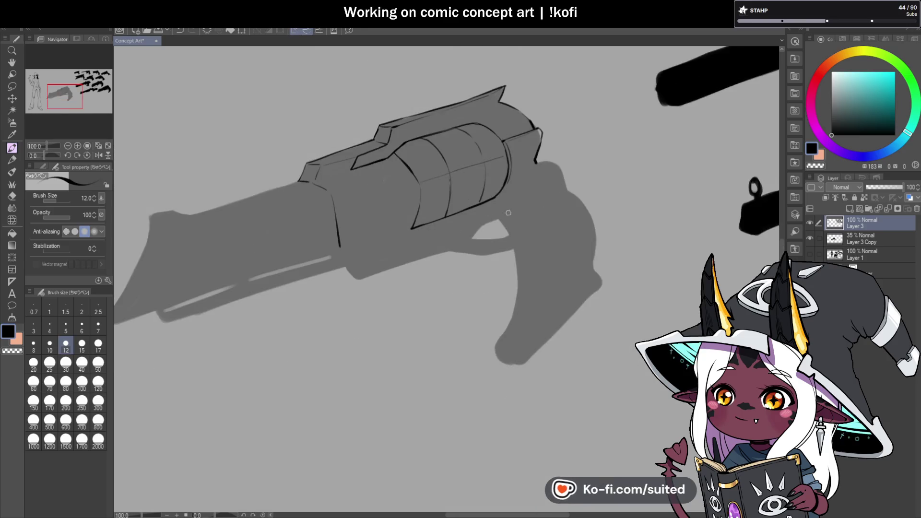
{"action": "scroll", "coordinate": [428, 237], "scroll_direction": "up", "scroll_amount": 1}
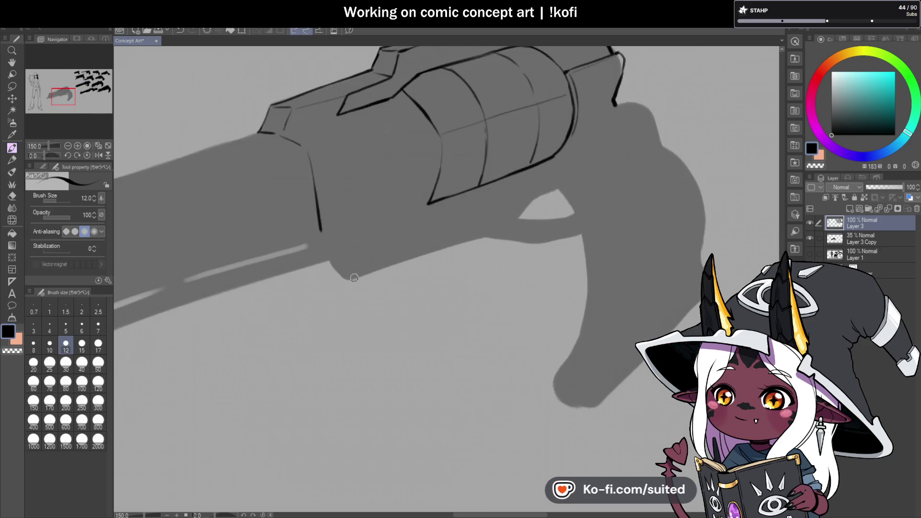
{"action": "mouse_move", "coordinate": [380, 240]}
{"action": "left_mouse_down"}
{"action": "mouse_move", "coordinate": [396, 214]}
{"action": "mouse_move", "coordinate": [416, 206]}
{"action": "left_mouse_up"}
{"action": "scroll", "coordinate": [420, 207], "scroll_direction": "down", "scroll_amount": 3}
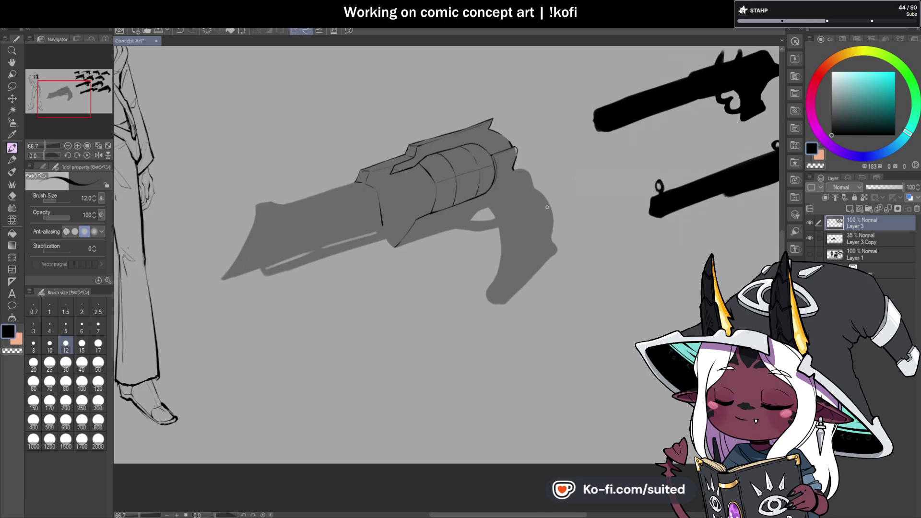
- Ink the frame's lower edge from the grip corner and the cylinder's lower-right line, erasing the overshoot
{"action": "scroll", "coordinate": [446, 223], "scroll_direction": "up", "scroll_amount": 2}
{"action": "scroll", "coordinate": [456, 223], "scroll_direction": "up", "scroll_amount": 1}
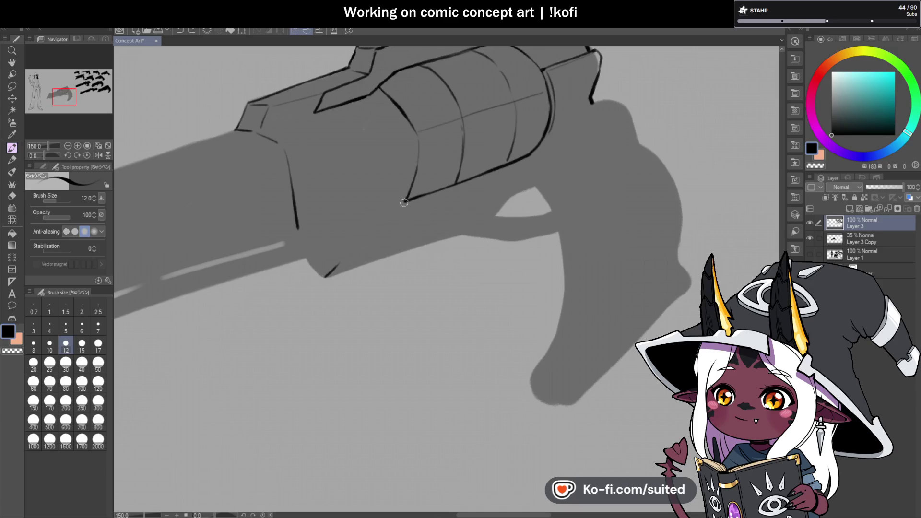
{"action": "left_click_drag", "start_coordinate": [325, 277], "coordinate": [381, 207]}
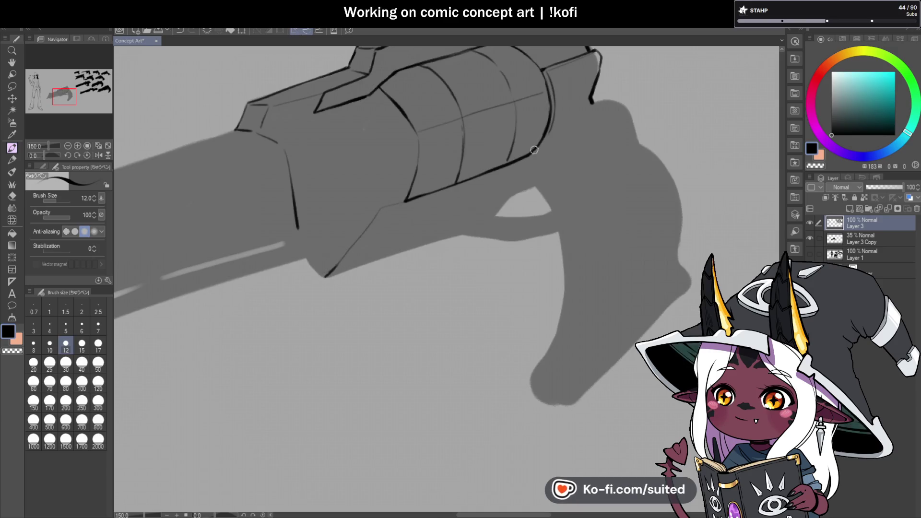
{"action": "left_click_drag", "start_coordinate": [534, 151], "coordinate": [565, 136]}
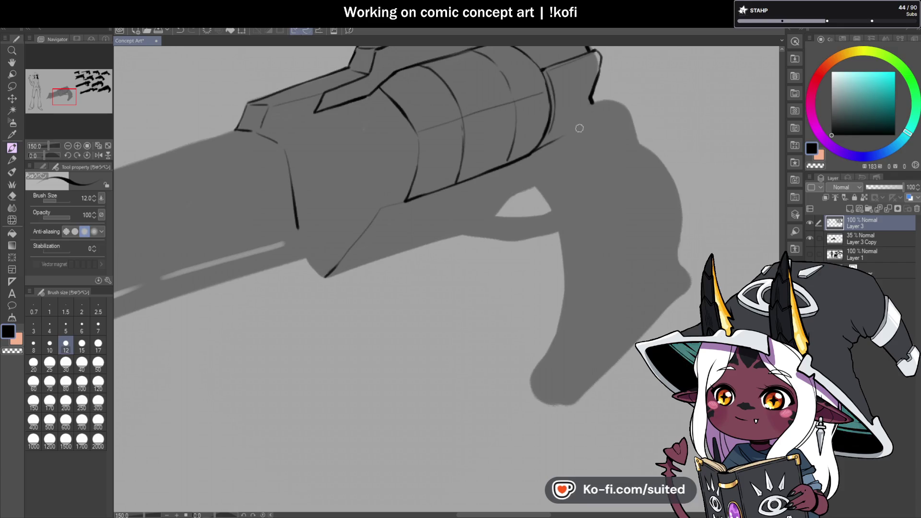
{"action": "key", "text": "c"}
{"action": "left_click_drag", "start_coordinate": [556, 141], "coordinate": [539, 150]}
{"action": "key", "text": "c"}
{"action": "key", "text": "c"}
{"action": "key", "text": "c"}
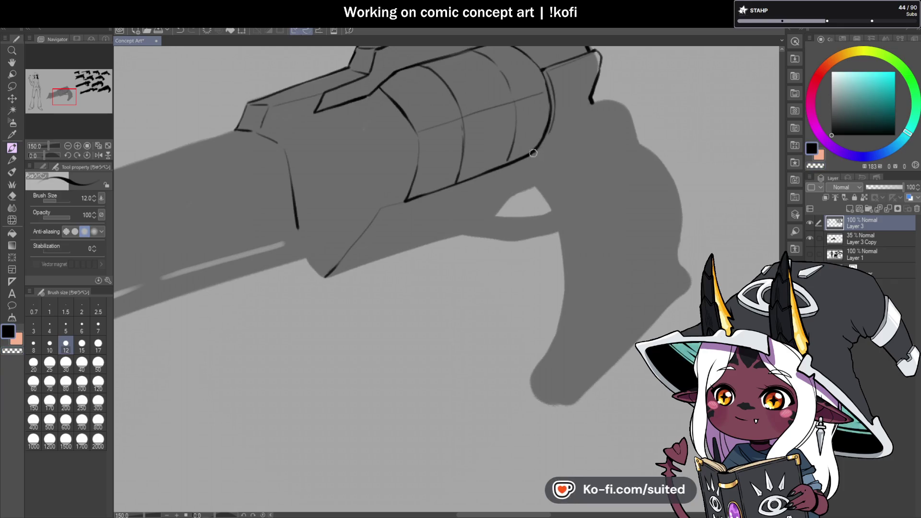
- Ink the line to the hook tip, undo two weak strokes, and redraw the frame's lower edge
{"action": "left_click_drag", "start_coordinate": [548, 161], "coordinate": [594, 103]}
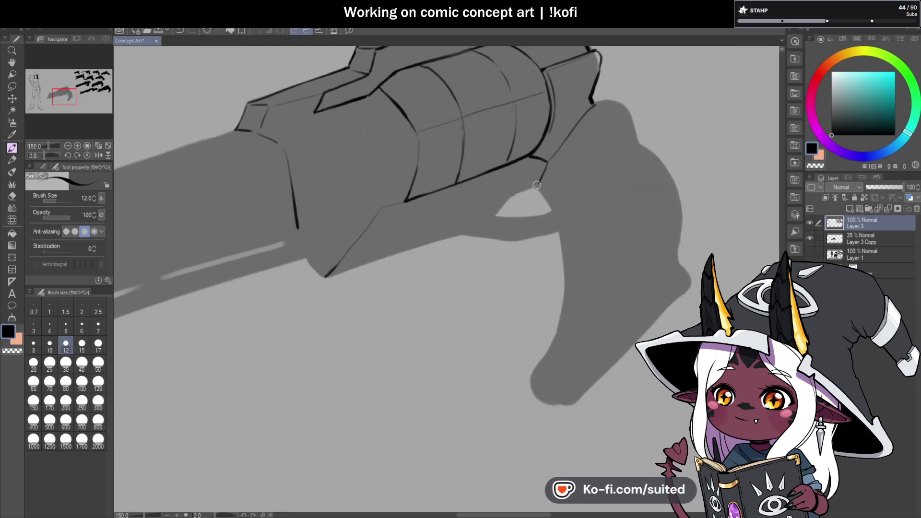
{"action": "mouse_move", "coordinate": [535, 185]}
{"action": "left_mouse_down"}
{"action": "mouse_move", "coordinate": [498, 201]}
{"action": "mouse_move", "coordinate": [477, 242]}
{"action": "left_mouse_up"}
{"action": "key", "text": "ctrl+z"}
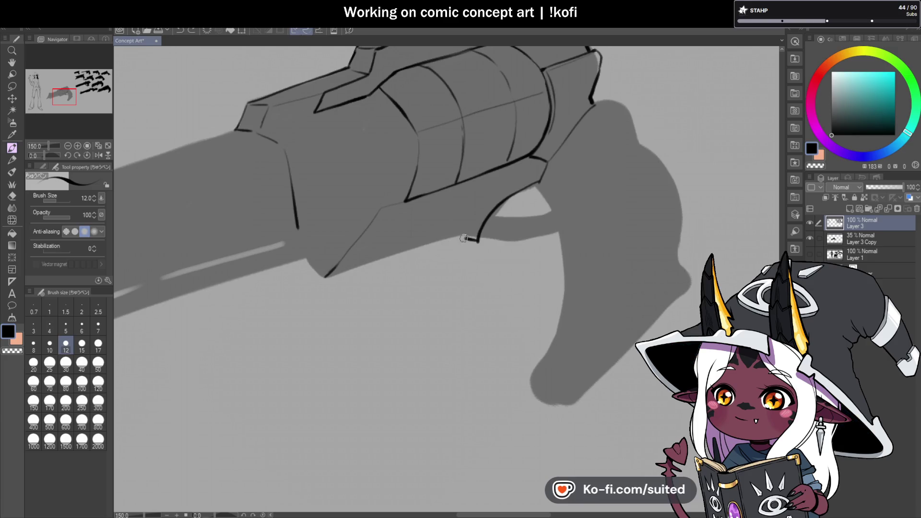
{"action": "key", "text": "ctrl+z"}
{"action": "left_click_drag", "start_coordinate": [453, 237], "coordinate": [396, 252]}
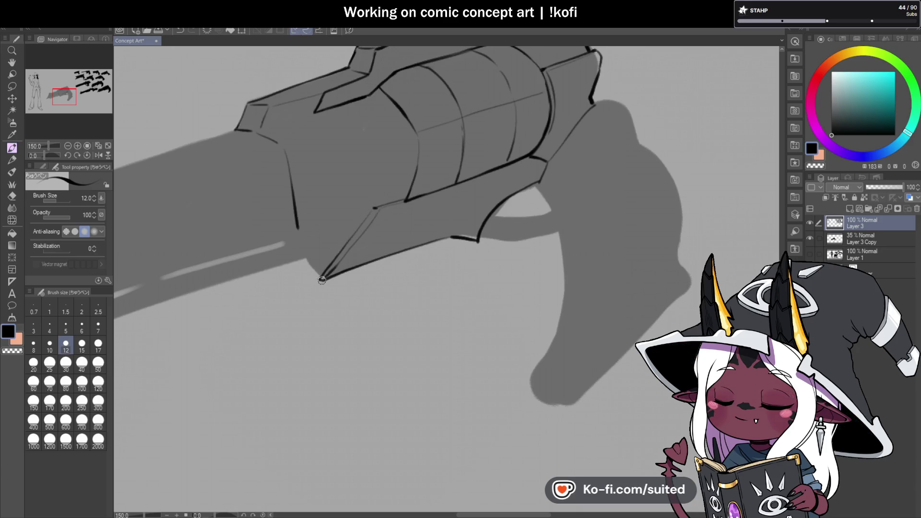
- Flip the canvas horizontally to check the drawing
{"action": "scroll", "coordinate": [320, 278], "scroll_direction": "down", "scroll_amount": 1}
{"action": "scroll", "coordinate": [434, 248], "scroll_direction": "down", "scroll_amount": 1}
{"action": "left_click", "coordinate": [101, 155]}
{"action": "scroll", "coordinate": [408, 209], "scroll_direction": "down", "scroll_amount": 1}
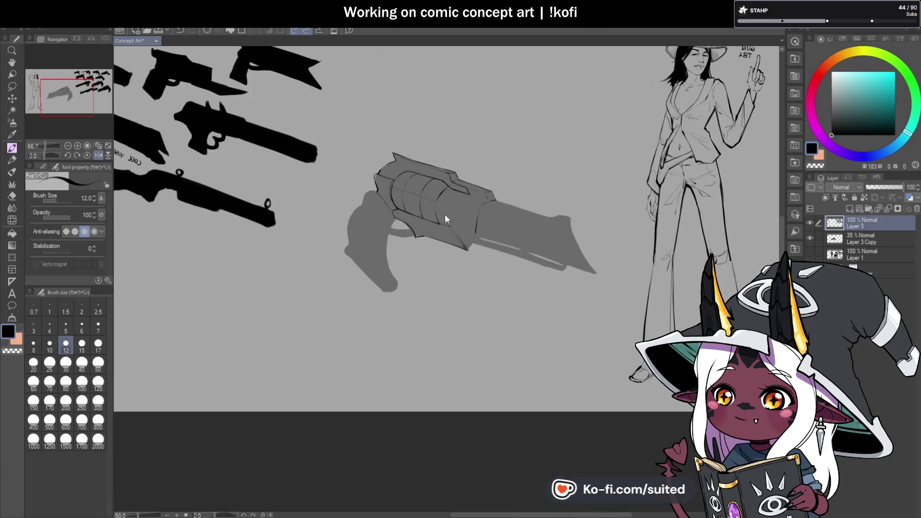
- Unflip the canvas and ink heavy lines from the hammer joint down to the lower corner
{"action": "left_click", "coordinate": [99, 156]}
{"action": "scroll", "coordinate": [435, 181], "scroll_direction": "up", "scroll_amount": 3}
{"action": "scroll", "coordinate": [436, 180], "scroll_direction": "up", "scroll_amount": 3}
{"action": "left_click_drag", "start_coordinate": [436, 181], "coordinate": [410, 235]}
{"action": "mouse_move", "coordinate": [345, 263]}
{"action": "left_mouse_down"}
{"action": "mouse_move", "coordinate": [413, 240]}
{"action": "mouse_move", "coordinate": [435, 181]}
{"action": "left_mouse_up"}
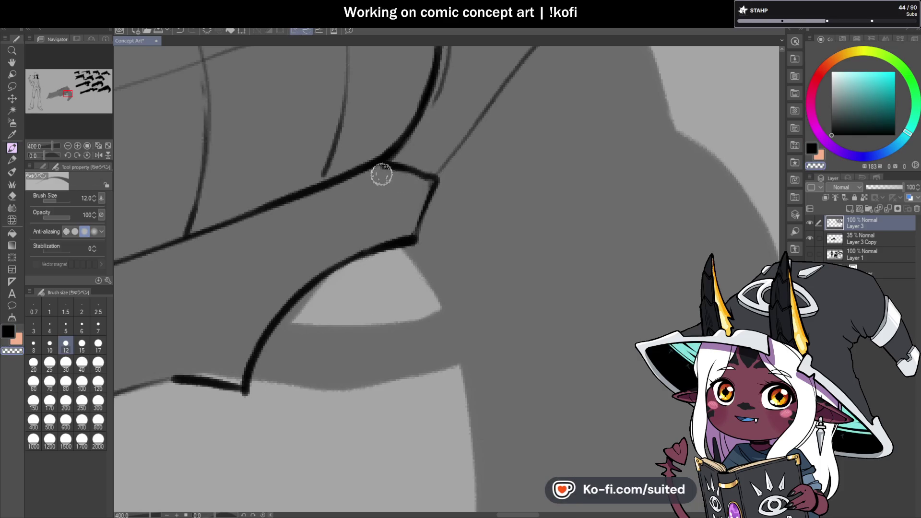
{"action": "left_click_drag", "start_coordinate": [434, 179], "coordinate": [413, 240]}
{"action": "scroll", "coordinate": [413, 240], "scroll_direction": "down", "scroll_amount": 2}
- Redraw the lower plate's upper segment and diagonal edge as cleaner, thicker lines
{"action": "left_click_drag", "start_coordinate": [380, 315], "coordinate": [407, 259]}
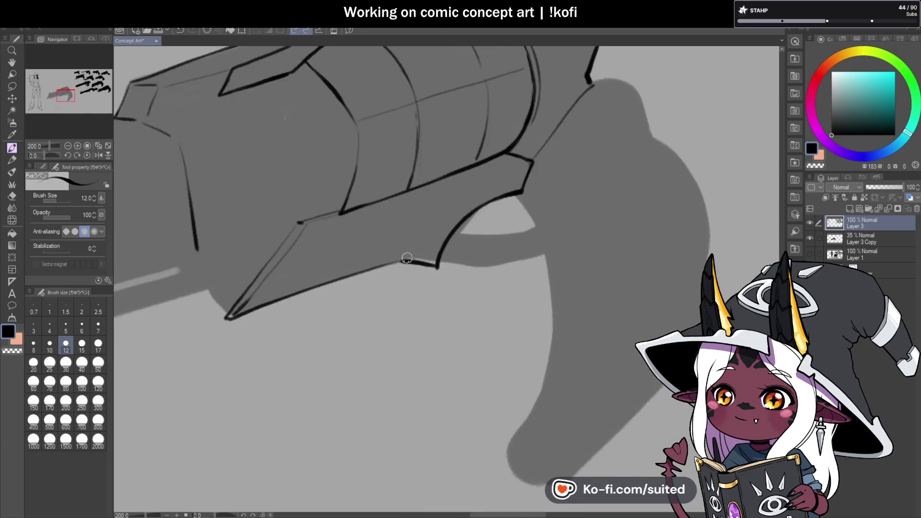
{"action": "scroll", "coordinate": [370, 259], "scroll_direction": "down", "scroll_amount": 1}
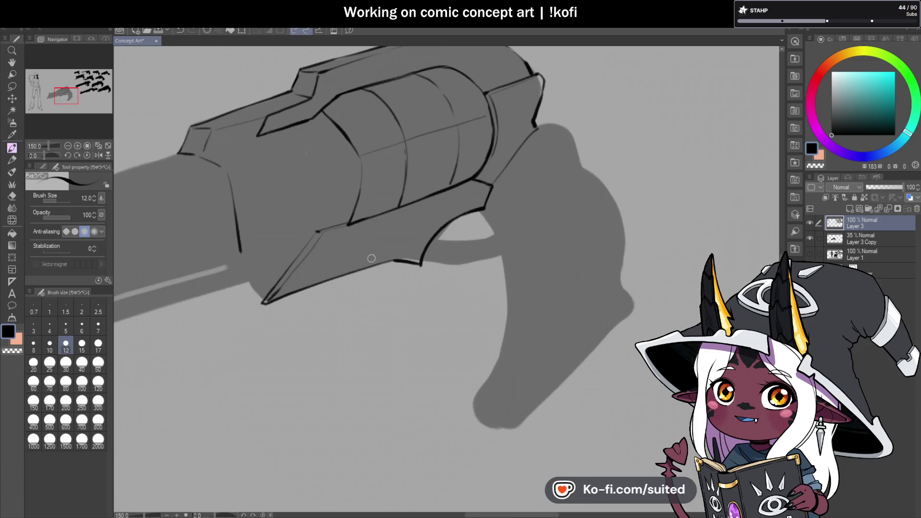
{"action": "scroll", "coordinate": [371, 258], "scroll_direction": "down", "scroll_amount": 1}
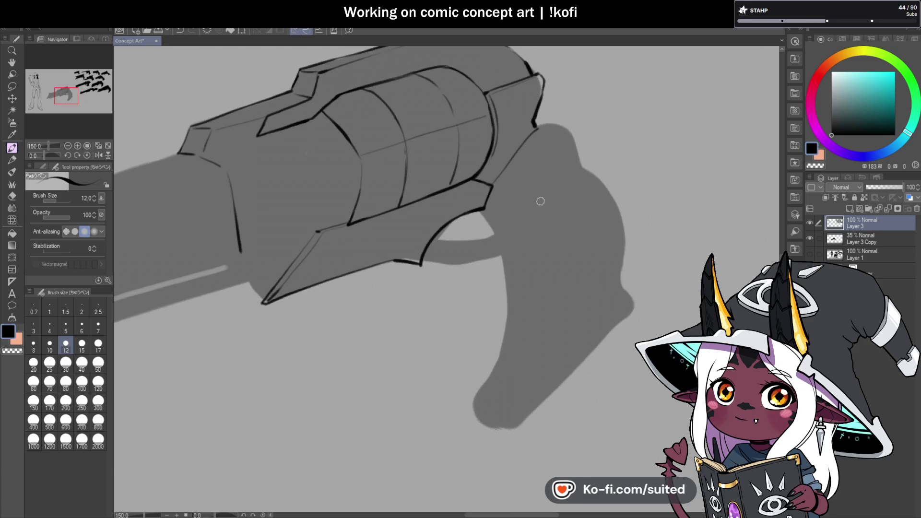
{"action": "scroll", "coordinate": [540, 200], "scroll_direction": "down", "scroll_amount": 1}
{"action": "scroll", "coordinate": [432, 192], "scroll_direction": "up", "scroll_amount": 3}
{"action": "scroll", "coordinate": [427, 175], "scroll_direction": "up", "scroll_amount": 2}
{"action": "left_click_drag", "start_coordinate": [354, 156], "coordinate": [426, 138]}
{"action": "left_click_drag", "start_coordinate": [354, 158], "coordinate": [312, 202]}
{"action": "left_click_drag", "start_coordinate": [350, 158], "coordinate": [429, 137]}
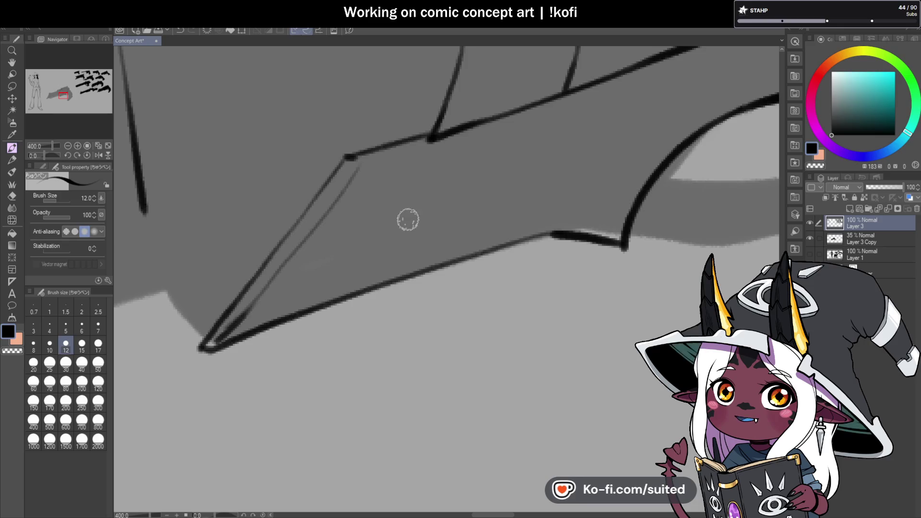
- Ink a darker line along the cylinder's right edge
{"action": "scroll", "coordinate": [397, 236], "scroll_direction": "down", "scroll_amount": 2}
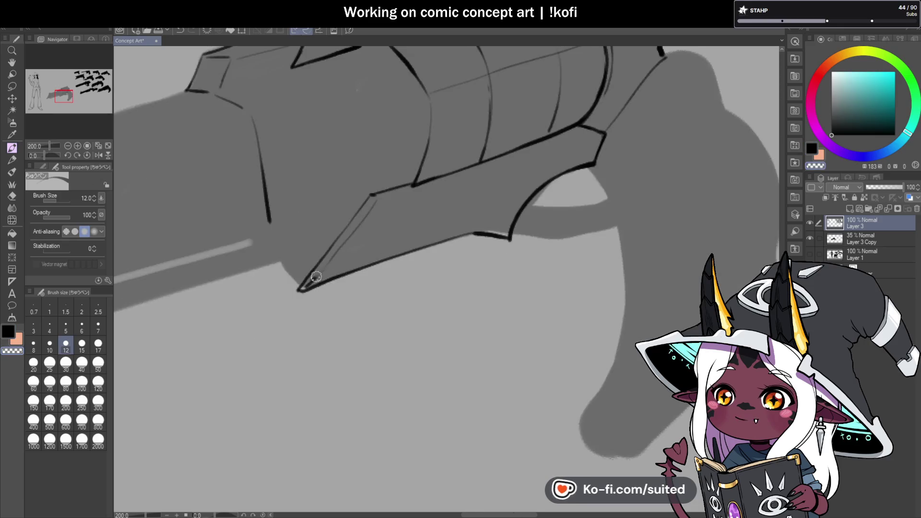
{"action": "scroll", "coordinate": [329, 261], "scroll_direction": "up", "scroll_amount": 2}
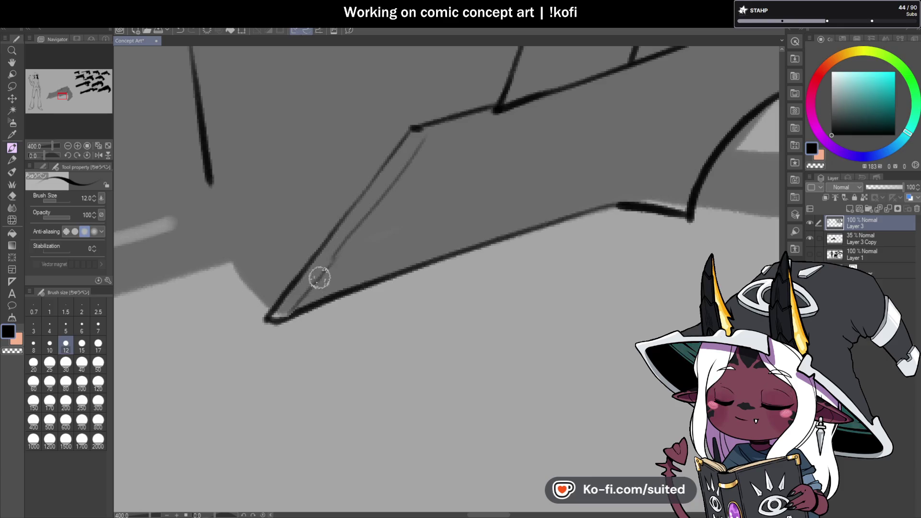
{"action": "scroll", "coordinate": [418, 144], "scroll_direction": "down", "scroll_amount": 2}
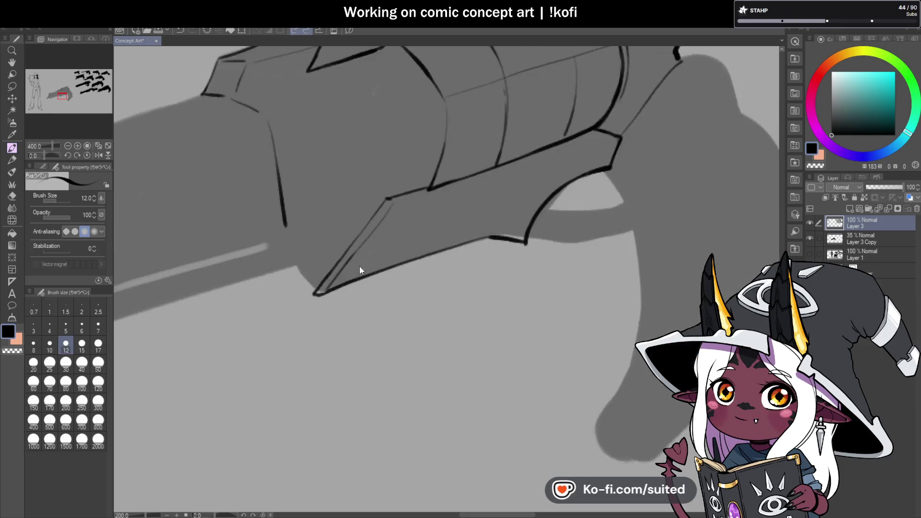
{"action": "scroll", "coordinate": [435, 224], "scroll_direction": "down", "scroll_amount": 1}
{"action": "scroll", "coordinate": [506, 187], "scroll_direction": "up", "scroll_amount": 1}
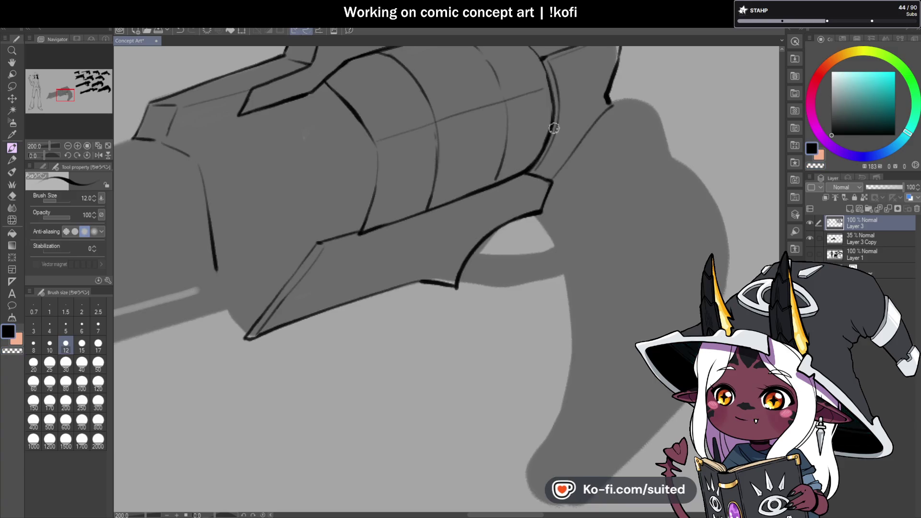
{"action": "left_click_drag", "start_coordinate": [556, 123], "coordinate": [530, 177]}
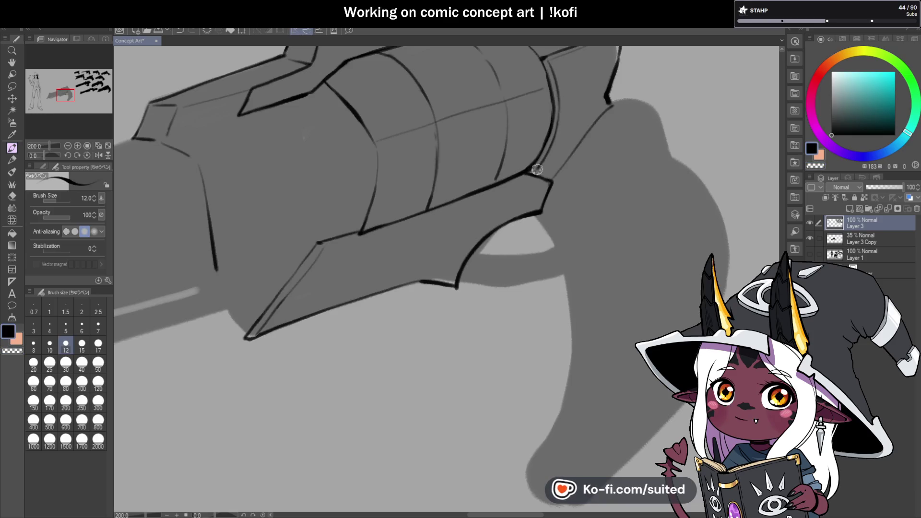
{"action": "scroll", "coordinate": [436, 286], "scroll_direction": "down", "scroll_amount": 2}
{"action": "scroll", "coordinate": [375, 294], "scroll_direction": "up", "scroll_amount": 2}
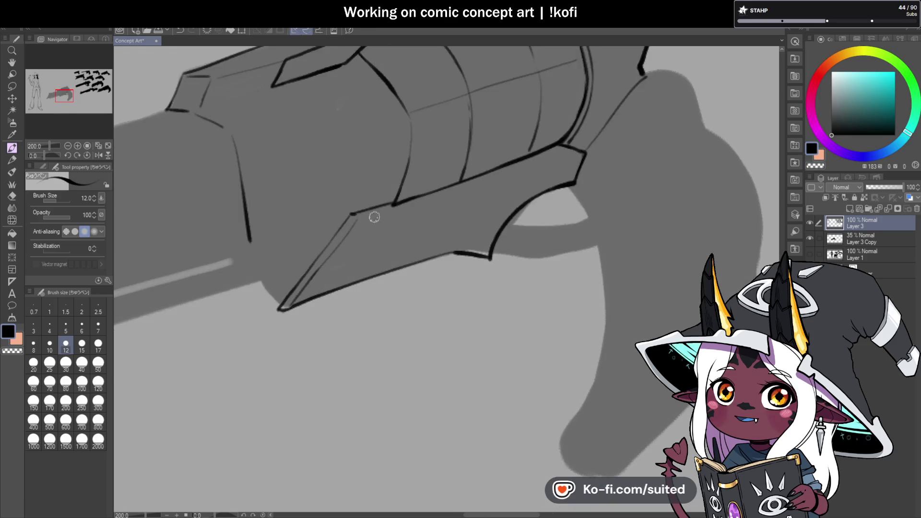
- Switch to transparent colour and work along the top edge of the lower band
{"action": "key", "text": "c"}
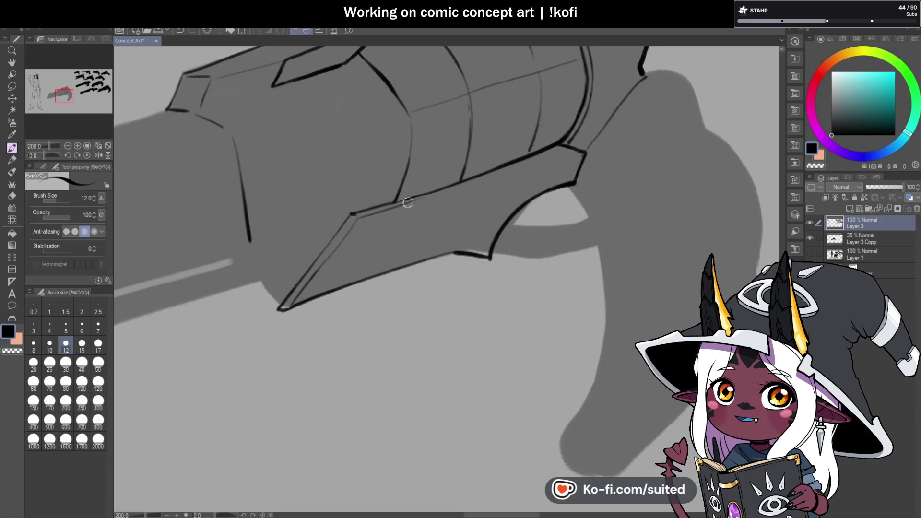
{"action": "scroll", "coordinate": [425, 198], "scroll_direction": "up", "scroll_amount": 2}
{"action": "left_click_drag", "start_coordinate": [426, 199], "coordinate": [657, 107]}
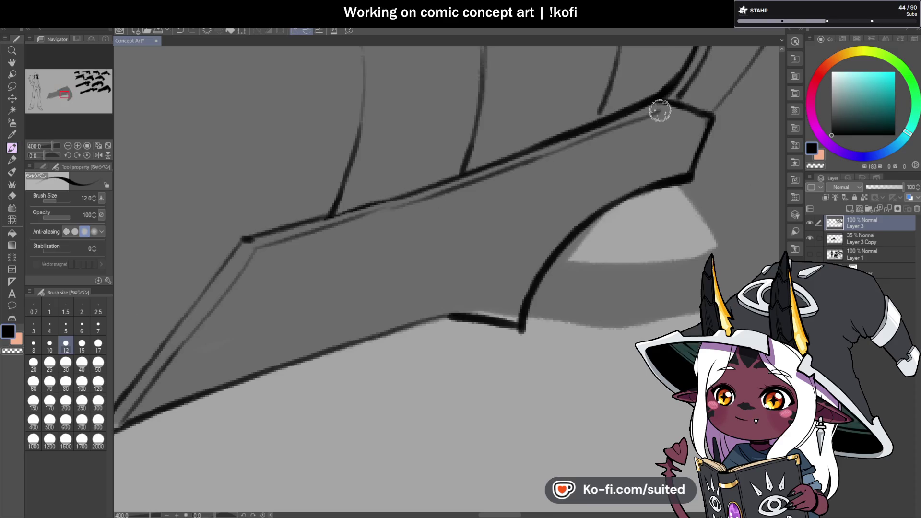
{"action": "scroll", "coordinate": [657, 107], "scroll_direction": "down", "scroll_amount": 3}
{"action": "scroll", "coordinate": [552, 192], "scroll_direction": "down", "scroll_amount": 3}
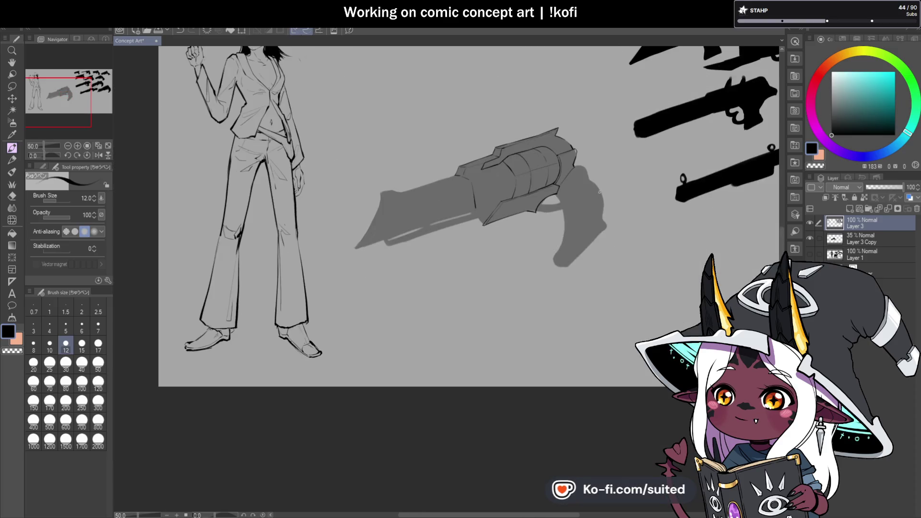
- Flip the canvas horizontally and back, twice, to check the drawing
{"action": "left_click", "coordinate": [97, 154]}
{"action": "left_click", "coordinate": [96, 154]}
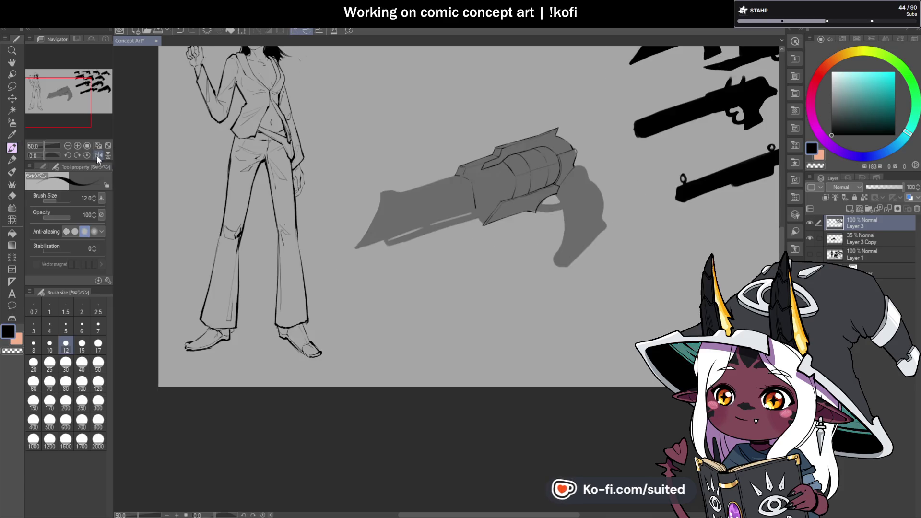
{"action": "scroll", "coordinate": [616, 199], "scroll_direction": "up", "scroll_amount": 1}
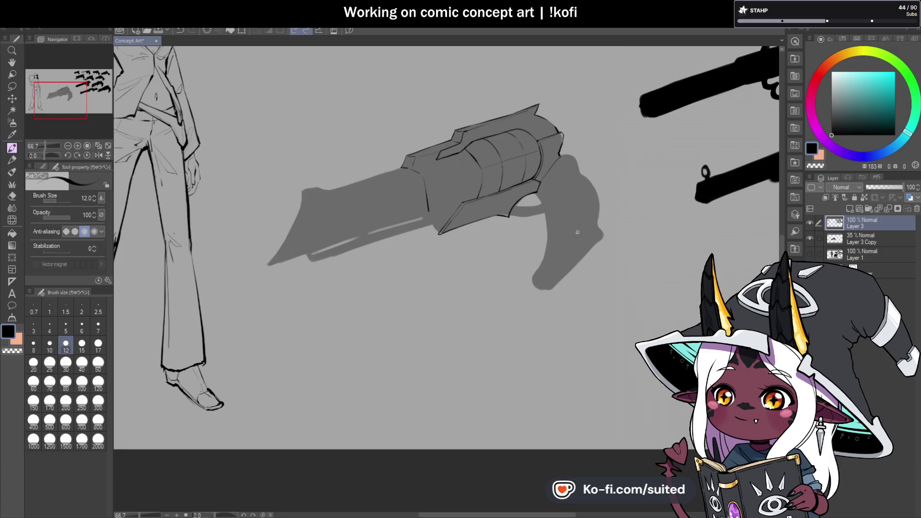
{"action": "scroll", "coordinate": [568, 136], "scroll_direction": "up", "scroll_amount": 3}
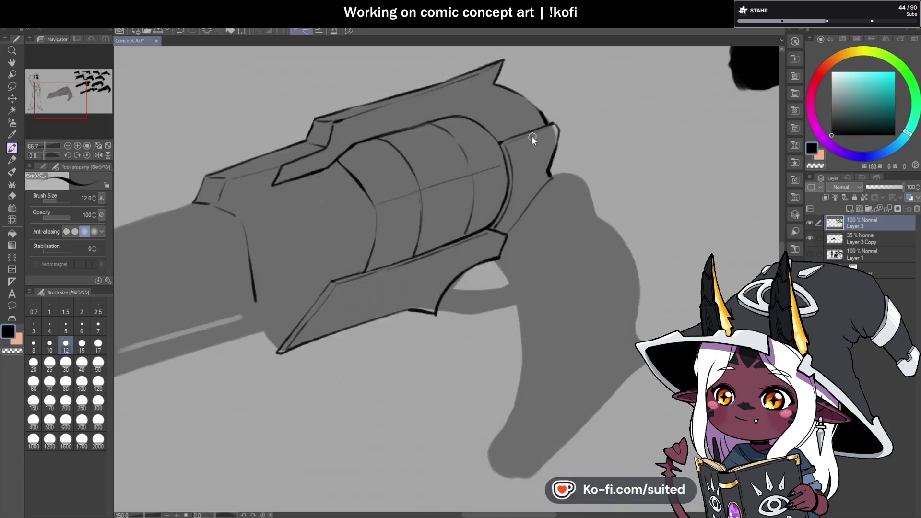
{"action": "scroll", "coordinate": [568, 136], "scroll_direction": "up", "scroll_amount": 3}
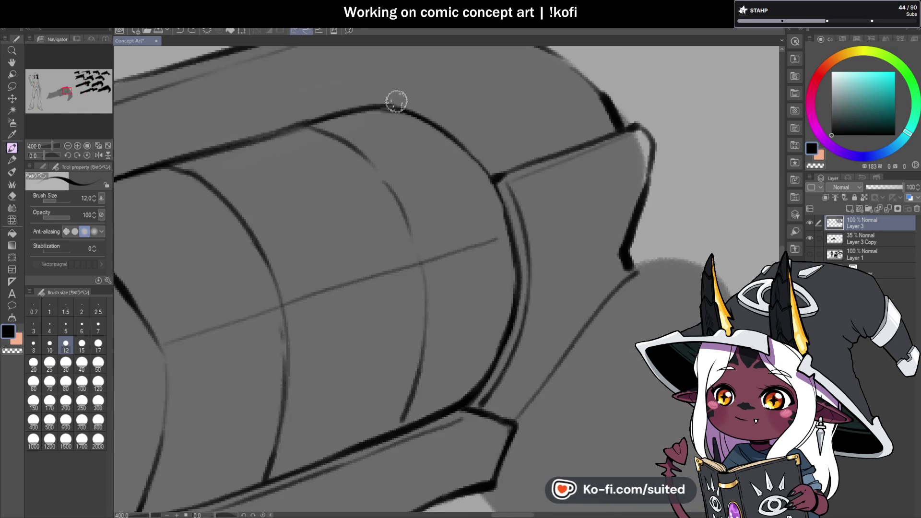
{"action": "scroll", "coordinate": [504, 151], "scroll_direction": "down", "scroll_amount": 2}
{"action": "scroll", "coordinate": [504, 151], "scroll_direction": "up", "scroll_amount": 2}
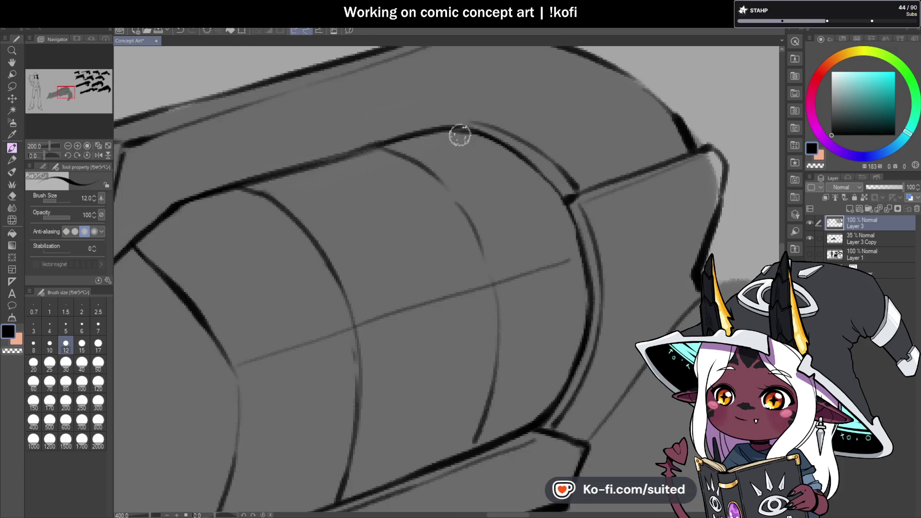
{"action": "scroll", "coordinate": [447, 169], "scroll_direction": "down", "scroll_amount": 5}
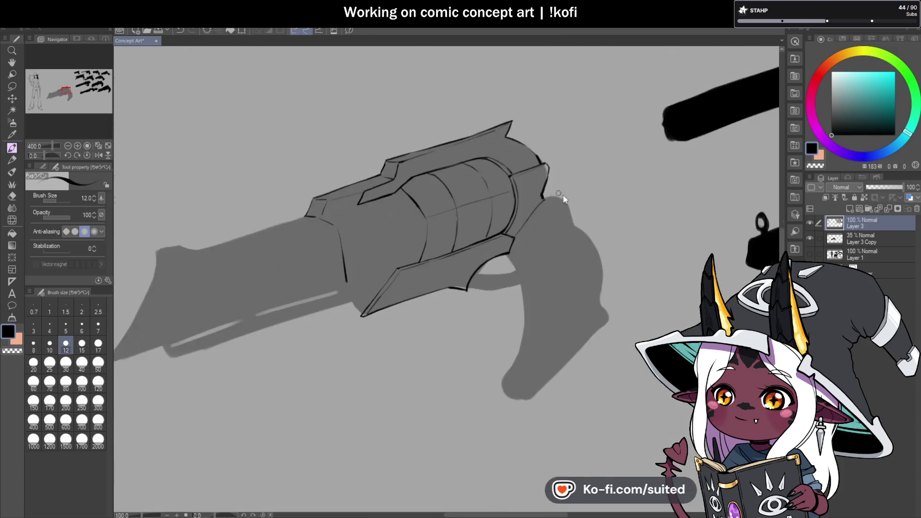
{"action": "left_click", "coordinate": [98, 153]}
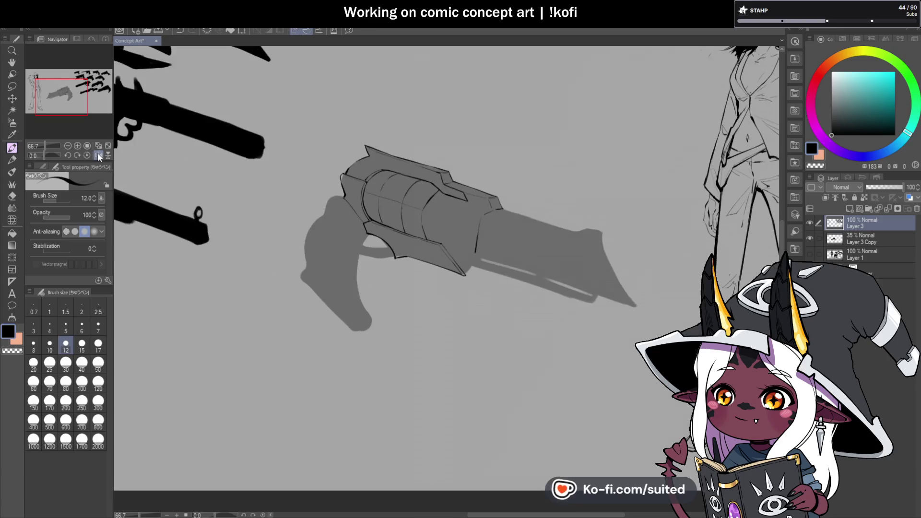
{"action": "left_click", "coordinate": [97, 152]}
{"action": "scroll", "coordinate": [528, 206], "scroll_direction": "up", "scroll_amount": 3}
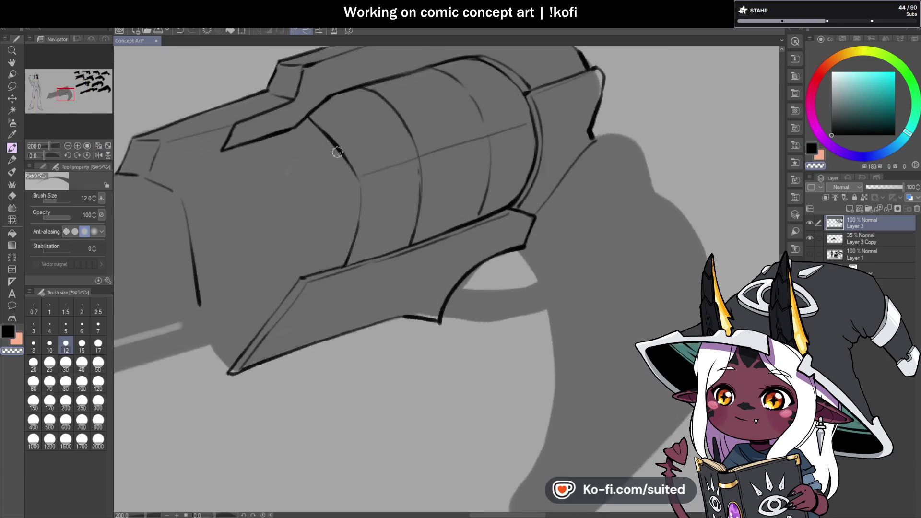
- Ink the cylinder's curved left edge and inner lines along the fin's left, top and right edges
{"action": "mouse_move", "coordinate": [315, 123]}
{"action": "left_mouse_down"}
{"action": "mouse_move", "coordinate": [358, 194]}
{"action": "mouse_move", "coordinate": [356, 239]}
{"action": "left_mouse_up"}
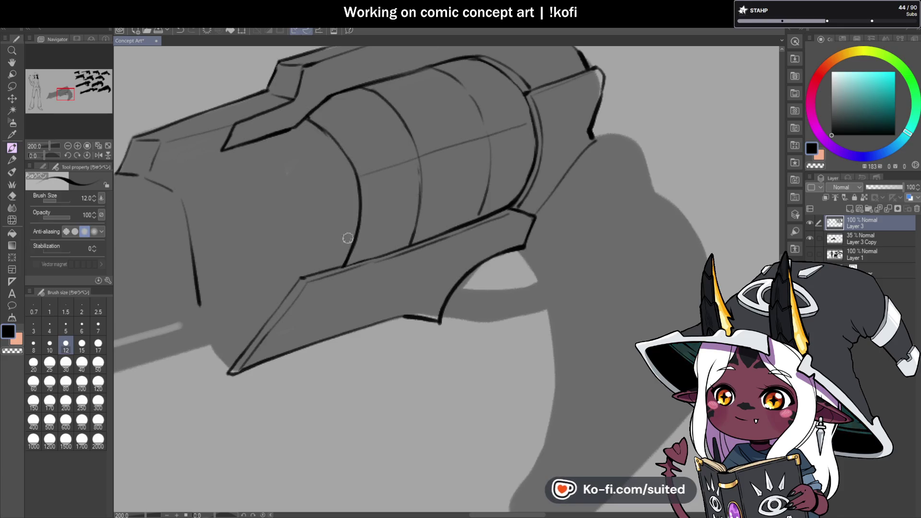
{"action": "scroll", "coordinate": [323, 132], "scroll_direction": "down", "scroll_amount": 1}
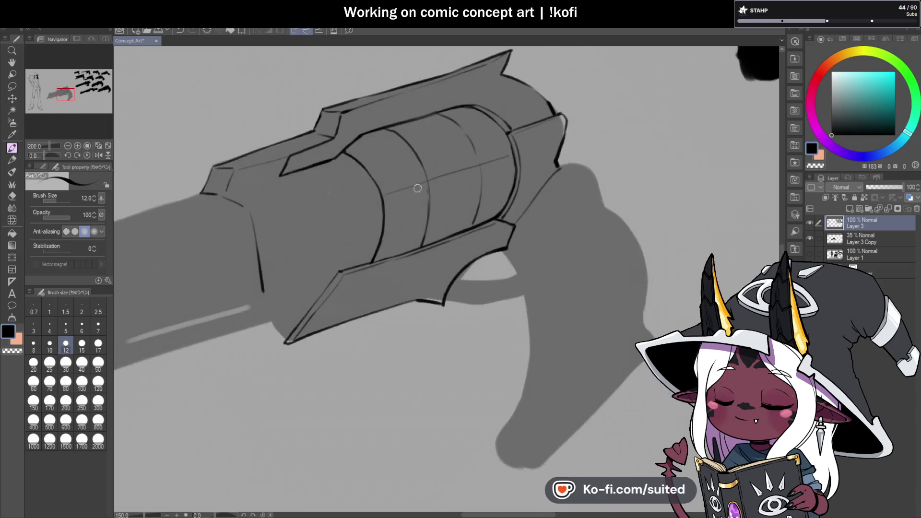
{"action": "scroll", "coordinate": [296, 159], "scroll_direction": "up", "scroll_amount": 3}
{"action": "left_click_drag", "start_coordinate": [288, 162], "coordinate": [267, 195]}
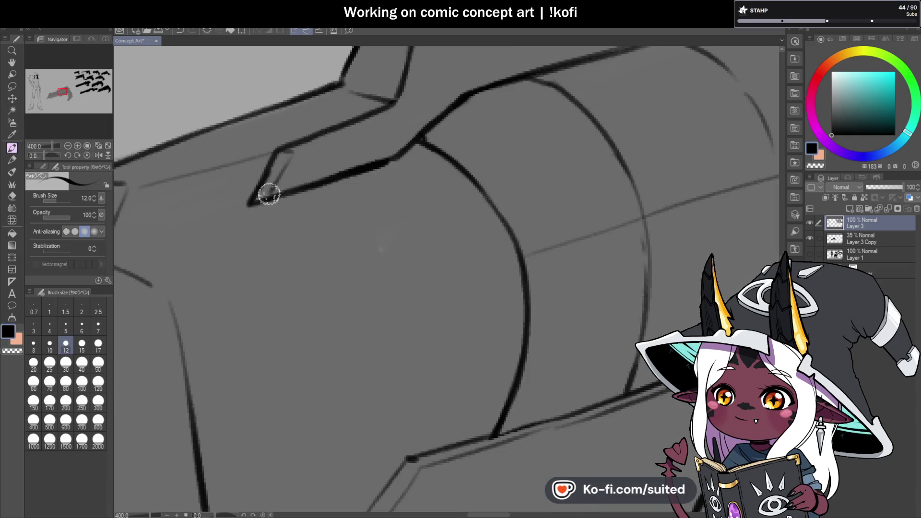
{"action": "left_click_drag", "start_coordinate": [293, 150], "coordinate": [359, 127]}
{"action": "scroll", "coordinate": [354, 158], "scroll_direction": "down", "scroll_amount": 3}
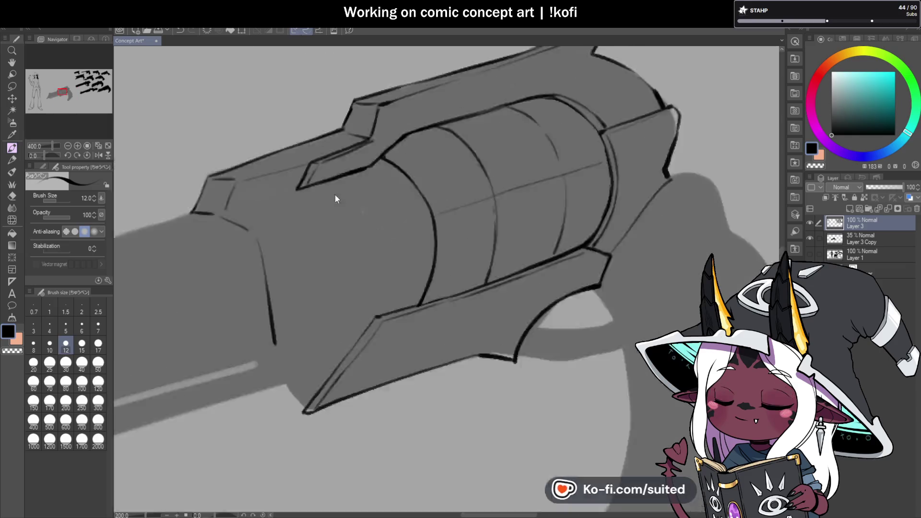
{"action": "scroll", "coordinate": [364, 172], "scroll_direction": "up", "scroll_amount": 3}
{"action": "left_click_drag", "start_coordinate": [362, 178], "coordinate": [379, 113]}
{"action": "scroll", "coordinate": [380, 113], "scroll_direction": "down", "scroll_amount": 3}
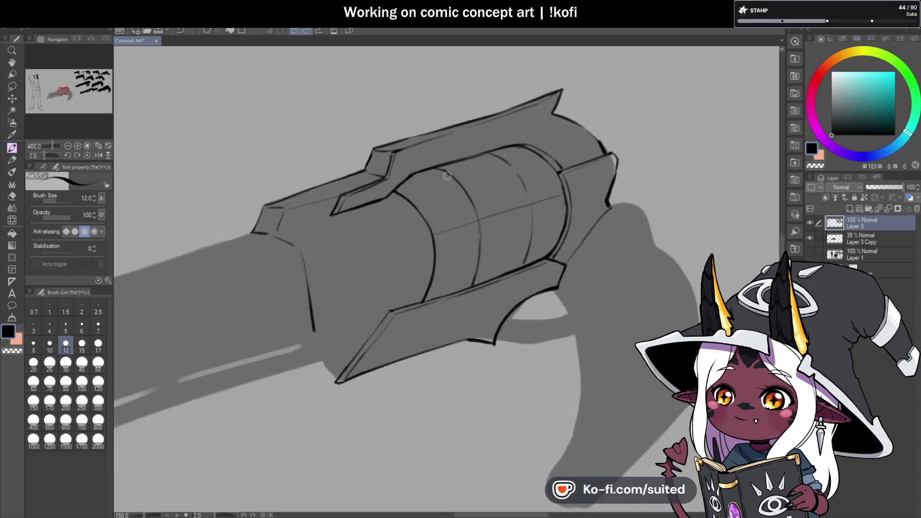
{"action": "scroll", "coordinate": [586, 169], "scroll_direction": "down", "scroll_amount": 3}
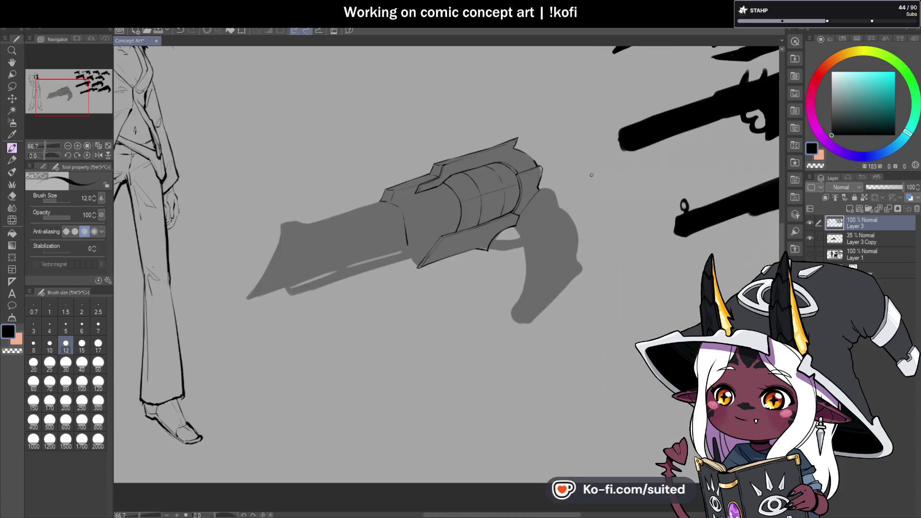
{"action": "scroll", "coordinate": [432, 186], "scroll_direction": "up", "scroll_amount": 3}
- Redraw the cylinder's curved groove as a thinner line and refine its upper curve
{"action": "scroll", "coordinate": [432, 185], "scroll_direction": "up", "scroll_amount": 2}
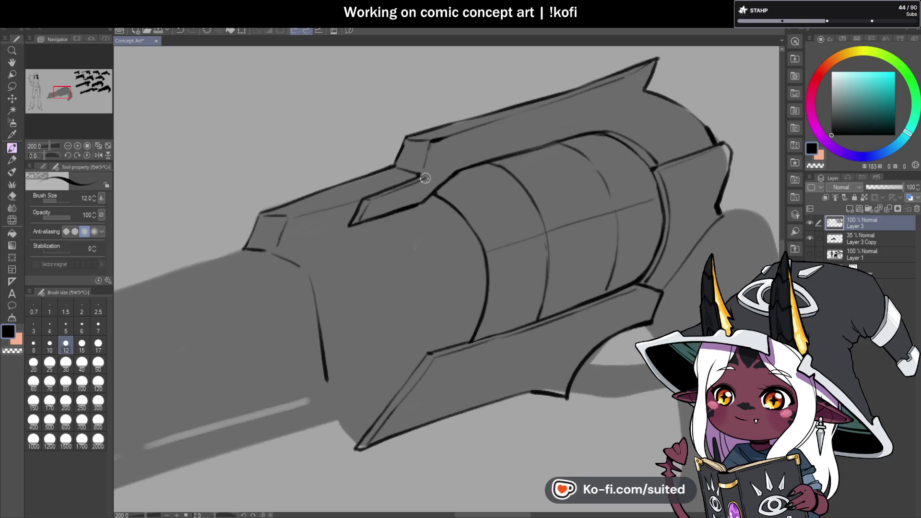
{"action": "scroll", "coordinate": [435, 149], "scroll_direction": "down", "scroll_amount": 3}
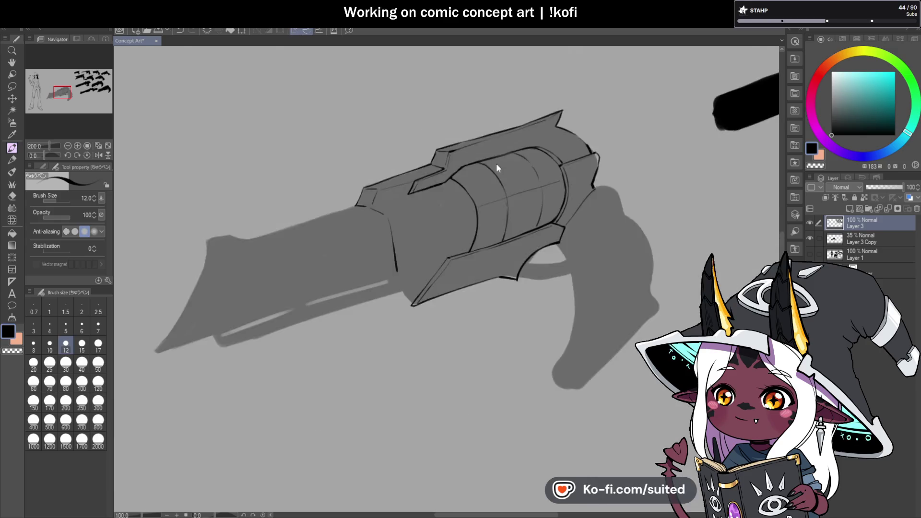
{"action": "scroll", "coordinate": [585, 169], "scroll_direction": "down", "scroll_amount": 2}
{"action": "scroll", "coordinate": [542, 193], "scroll_direction": "up", "scroll_amount": 1}
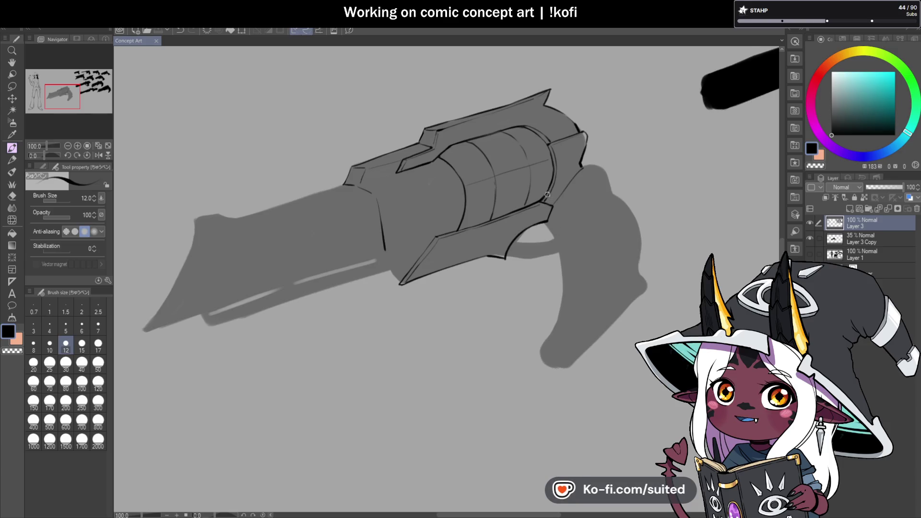
{"action": "scroll", "coordinate": [574, 196], "scroll_direction": "down", "scroll_amount": 1}
{"action": "scroll", "coordinate": [574, 196], "scroll_direction": "up", "scroll_amount": 2}
{"action": "scroll", "coordinate": [574, 195], "scroll_direction": "up", "scroll_amount": 2}
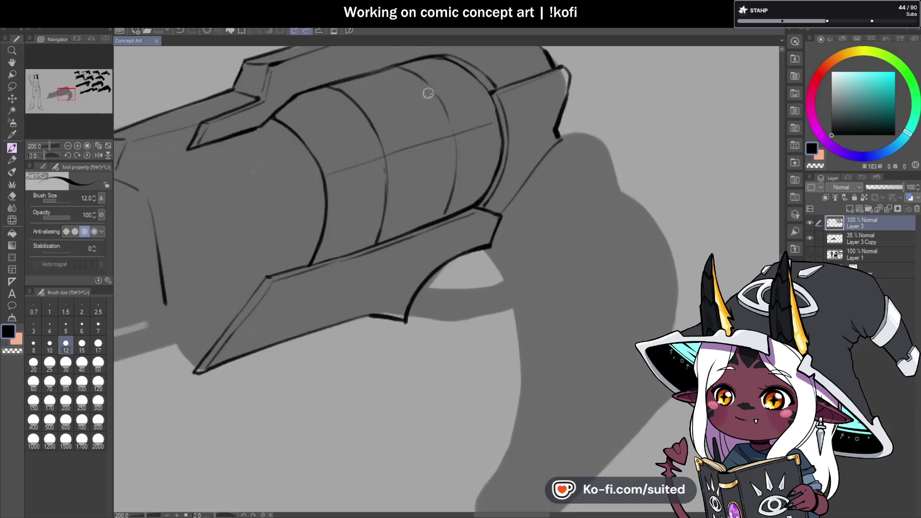
{"action": "left_click_drag", "start_coordinate": [381, 184], "coordinate": [377, 216]}
{"action": "left_click_drag", "start_coordinate": [386, 156], "coordinate": [375, 248]}
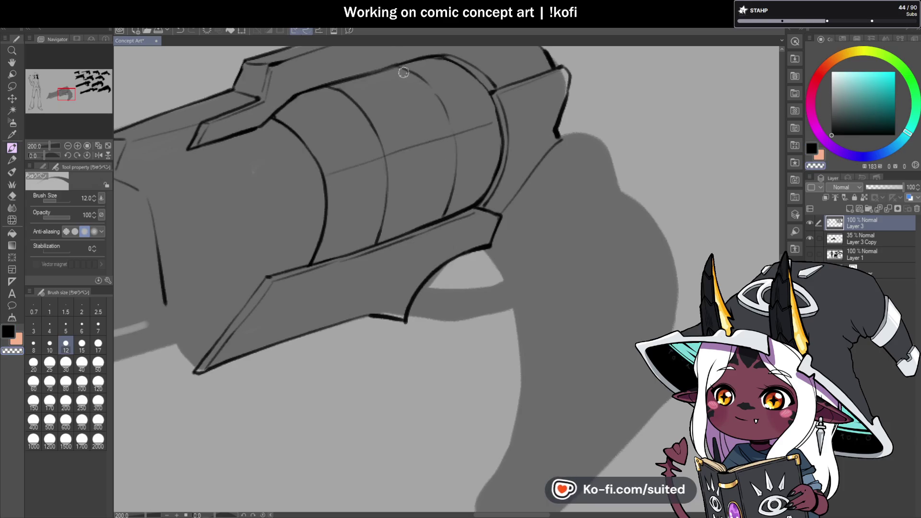
{"action": "mouse_move", "coordinate": [399, 66]}
{"action": "left_mouse_down"}
{"action": "mouse_move", "coordinate": [438, 95]}
{"action": "mouse_move", "coordinate": [454, 157]}
{"action": "mouse_move", "coordinate": [448, 214]}
{"action": "left_mouse_up"}
- Switch to transparent colour and mirror the canvas to check the line art
{"action": "key", "text": "c"}
{"action": "key", "text": "c"}
{"action": "key", "text": "c"}
{"action": "key", "text": "c"}
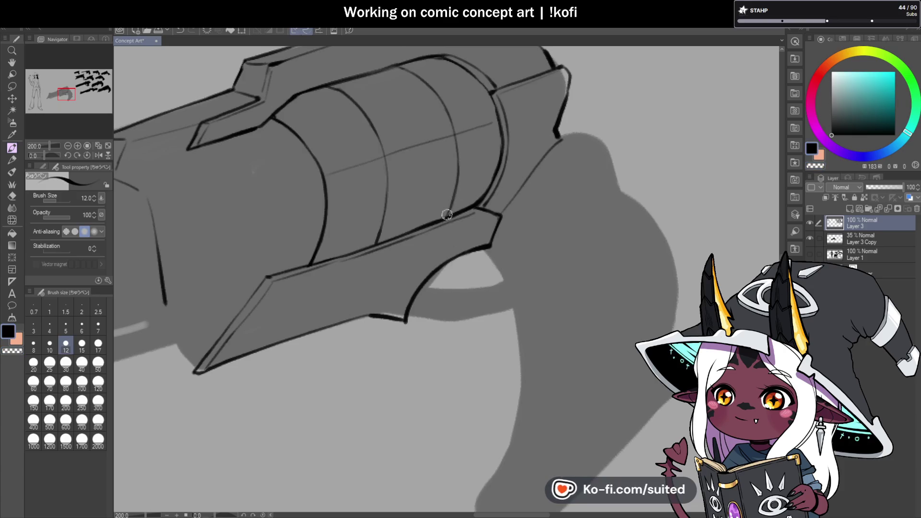
{"action": "scroll", "coordinate": [455, 213], "scroll_direction": "down", "scroll_amount": 2}
{"action": "scroll", "coordinate": [456, 213], "scroll_direction": "down", "scroll_amount": 2}
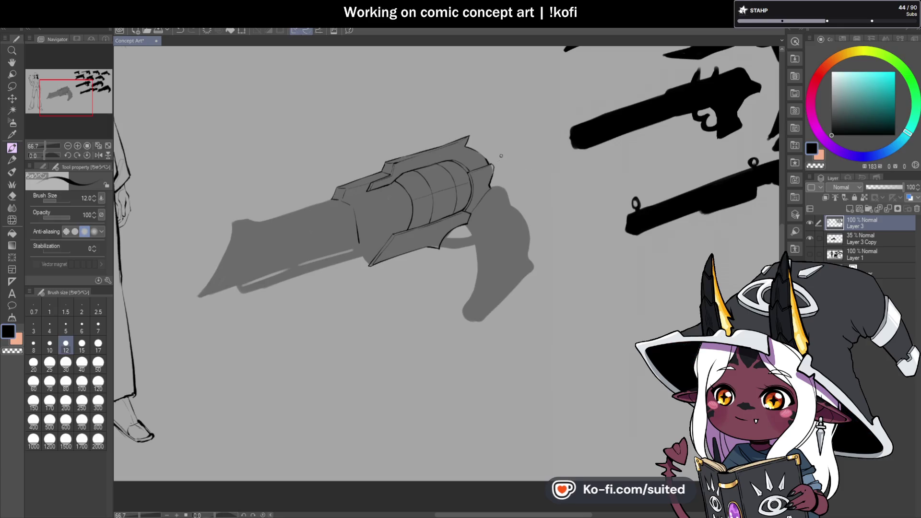
{"action": "scroll", "coordinate": [484, 170], "scroll_direction": "up", "scroll_amount": 3}
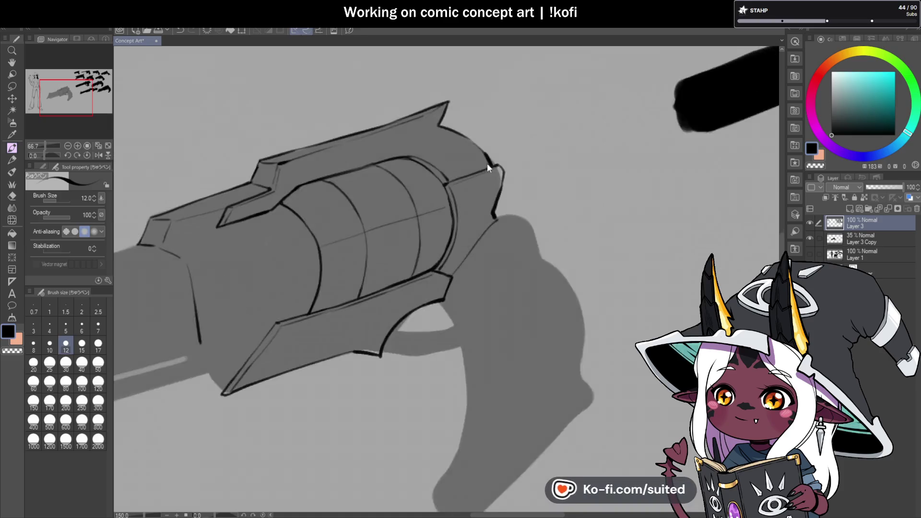
{"action": "scroll", "coordinate": [494, 174], "scroll_direction": "up", "scroll_amount": 1}
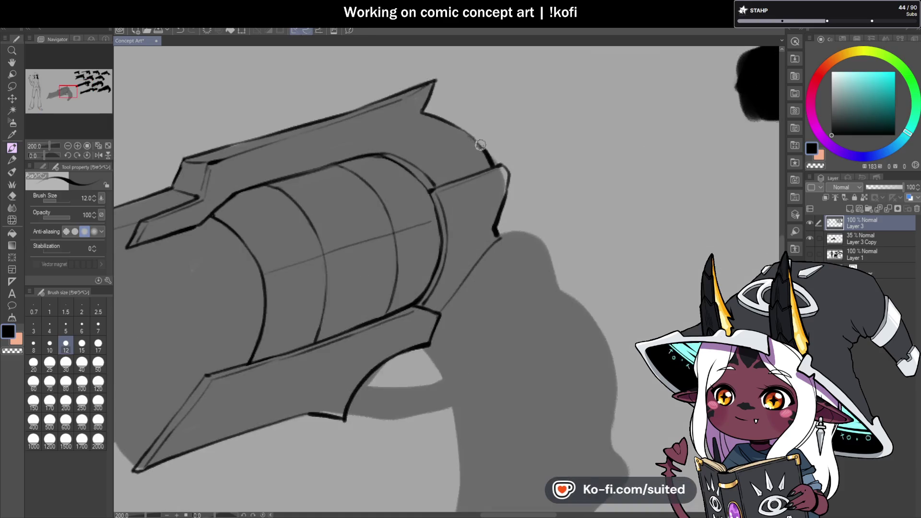
{"action": "scroll", "coordinate": [486, 153], "scroll_direction": "down", "scroll_amount": 2}
{"action": "scroll", "coordinate": [485, 153], "scroll_direction": "down", "scroll_amount": 1}
{"action": "left_click", "coordinate": [99, 155]}
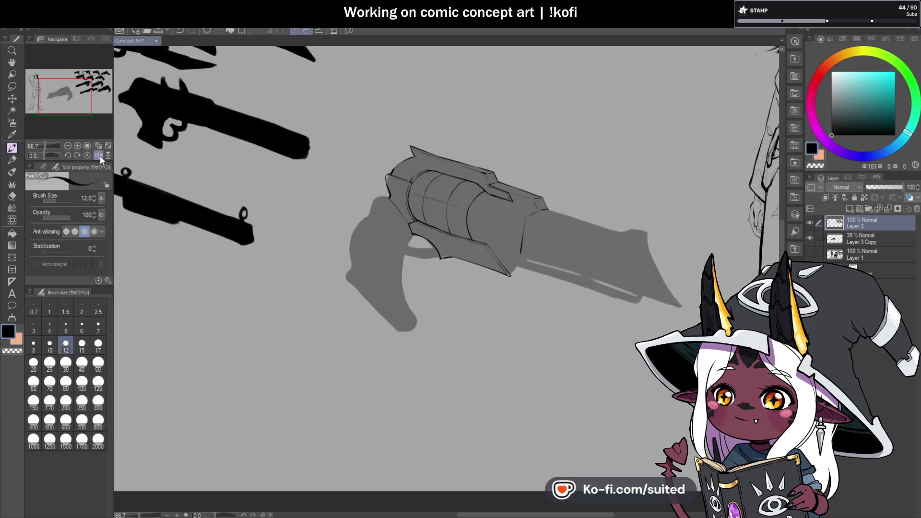
- Unflip the canvas, ink the lower frame edge above the grip, then undo the thick stroke
{"action": "left_click", "coordinate": [99, 154]}
{"action": "scroll", "coordinate": [468, 265], "scroll_direction": "up", "scroll_amount": 2}
{"action": "scroll", "coordinate": [448, 160], "scroll_direction": "up", "scroll_amount": 1}
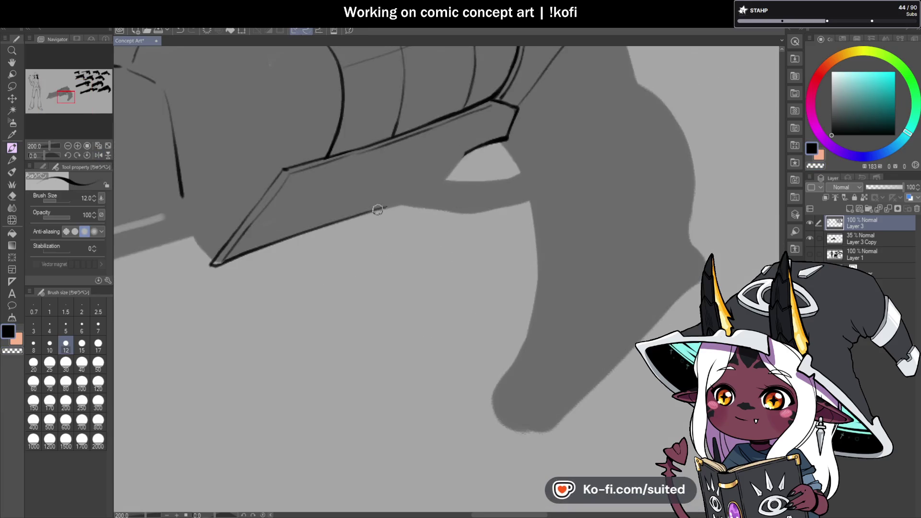
{"action": "mouse_move", "coordinate": [468, 152]}
{"action": "left_mouse_down"}
{"action": "mouse_move", "coordinate": [417, 211]}
{"action": "mouse_move", "coordinate": [379, 208]}
{"action": "left_mouse_up"}
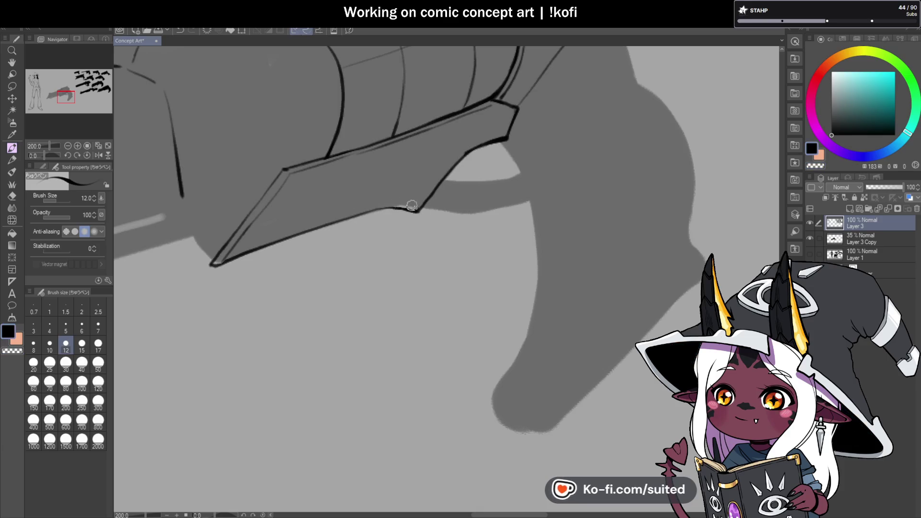
{"action": "key", "text": "ctrl+z"}
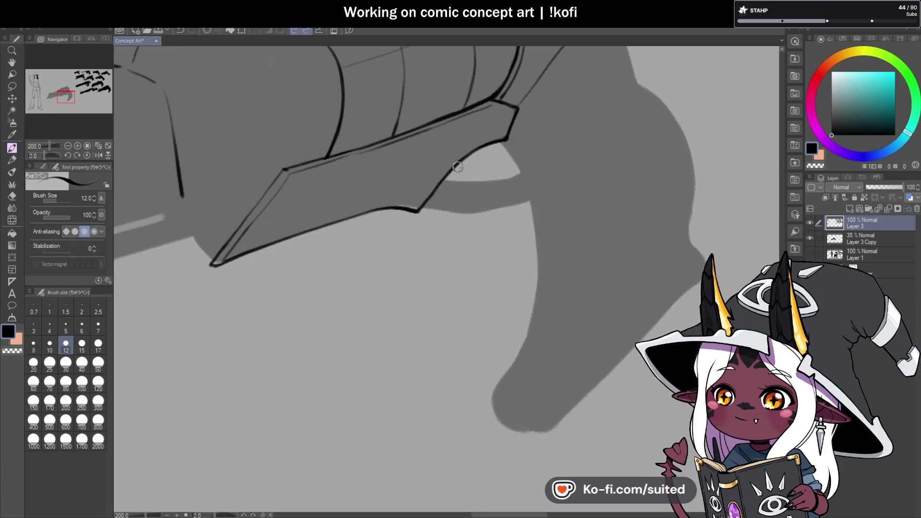
{"action": "scroll", "coordinate": [483, 204], "scroll_direction": "down", "scroll_amount": 3}
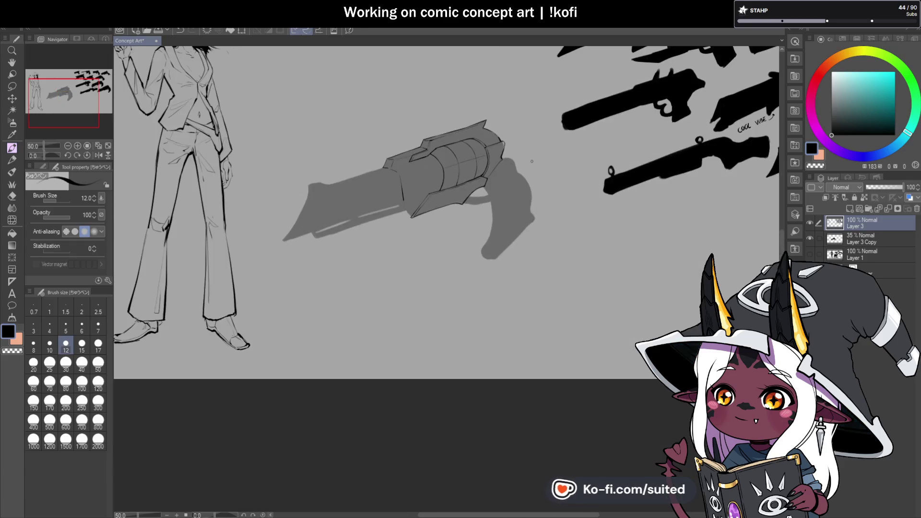
- Erase the short vertical stroke on the barrel and unflip the canvas with H
{"action": "scroll", "coordinate": [424, 226], "scroll_direction": "up", "scroll_amount": 2}
{"action": "scroll", "coordinate": [418, 217], "scroll_direction": "up", "scroll_amount": 1}
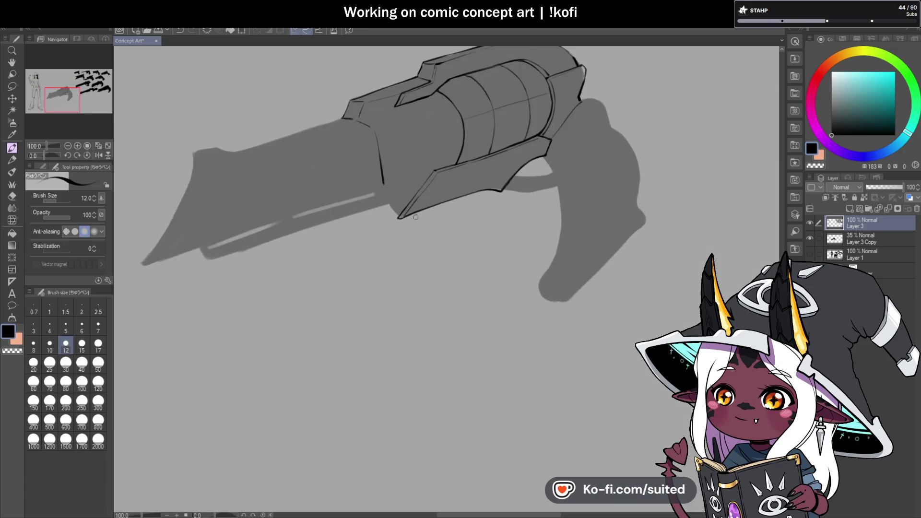
{"action": "scroll", "coordinate": [418, 217], "scroll_direction": "up", "scroll_amount": 3}
{"action": "mouse_move", "coordinate": [354, 88]}
{"action": "left_mouse_down"}
{"action": "mouse_move", "coordinate": [364, 174]}
{"action": "mouse_move", "coordinate": [379, 147]}
{"action": "left_mouse_up"}
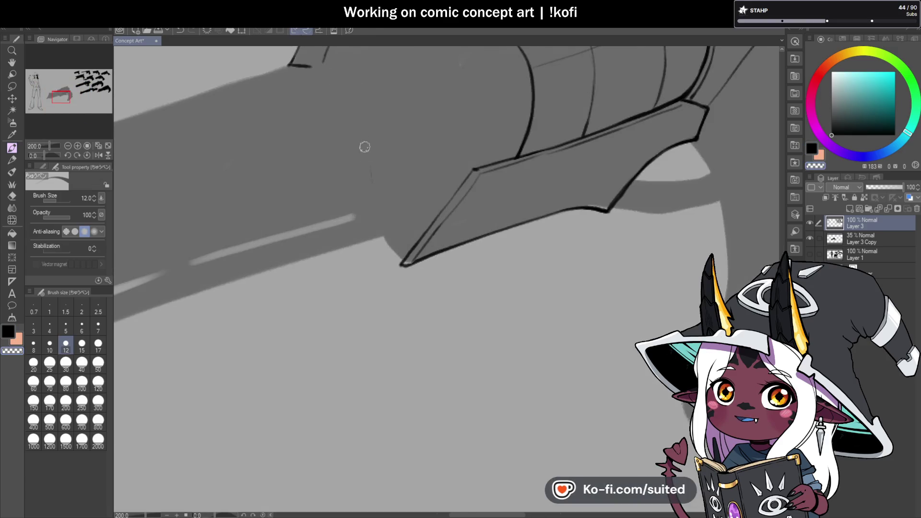
{"action": "scroll", "coordinate": [145, 205], "scroll_direction": "down", "scroll_amount": 2}
{"action": "scroll", "coordinate": [435, 147], "scroll_direction": "up", "scroll_amount": 1}
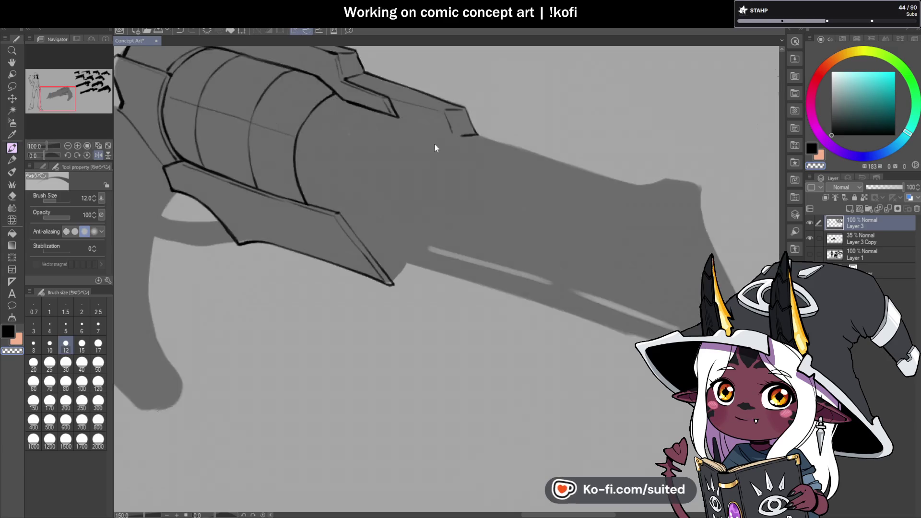
{"action": "scroll", "coordinate": [435, 150], "scroll_direction": "up", "scroll_amount": 1}
{"action": "key", "text": "h"}
- Draw the cylinder's front-edge curve, undo the failed stroke, and redraw it
{"action": "scroll", "coordinate": [214, 203], "scroll_direction": "down", "scroll_amount": 2}
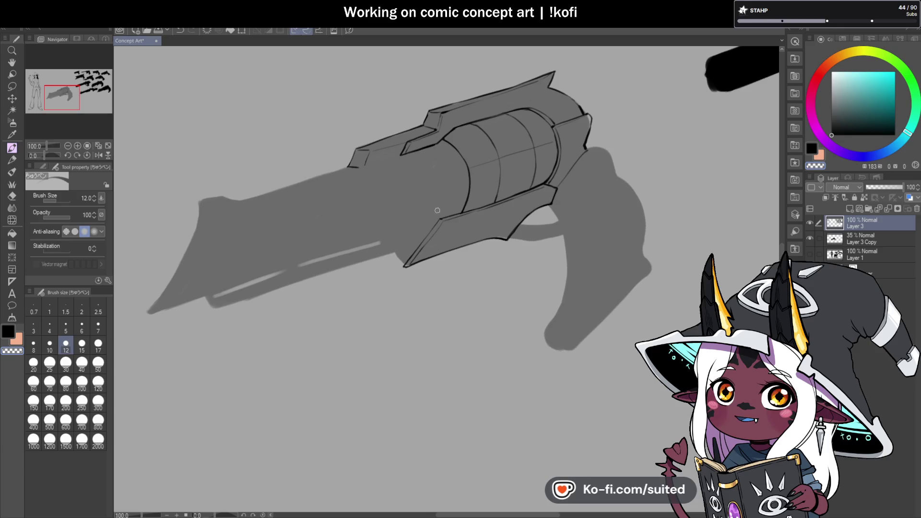
{"action": "scroll", "coordinate": [537, 173], "scroll_direction": "down", "scroll_amount": 1}
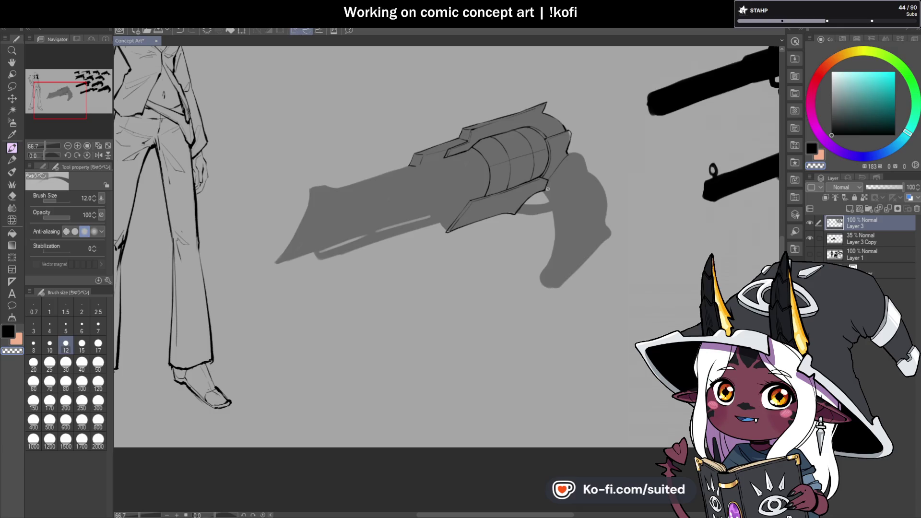
{"action": "scroll", "coordinate": [537, 180], "scroll_direction": "up", "scroll_amount": 1}
{"action": "scroll", "coordinate": [537, 180], "scroll_direction": "up", "scroll_amount": 1}
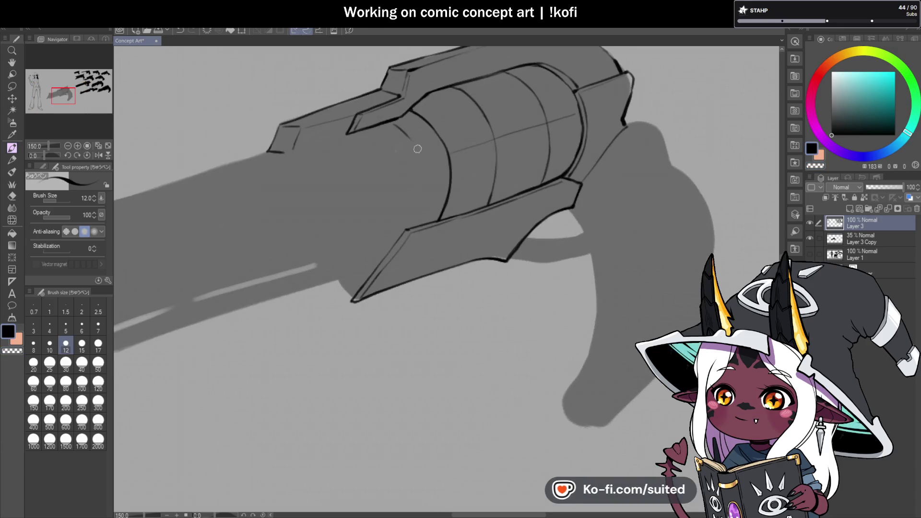
{"action": "left_click_drag", "start_coordinate": [414, 149], "coordinate": [412, 222]}
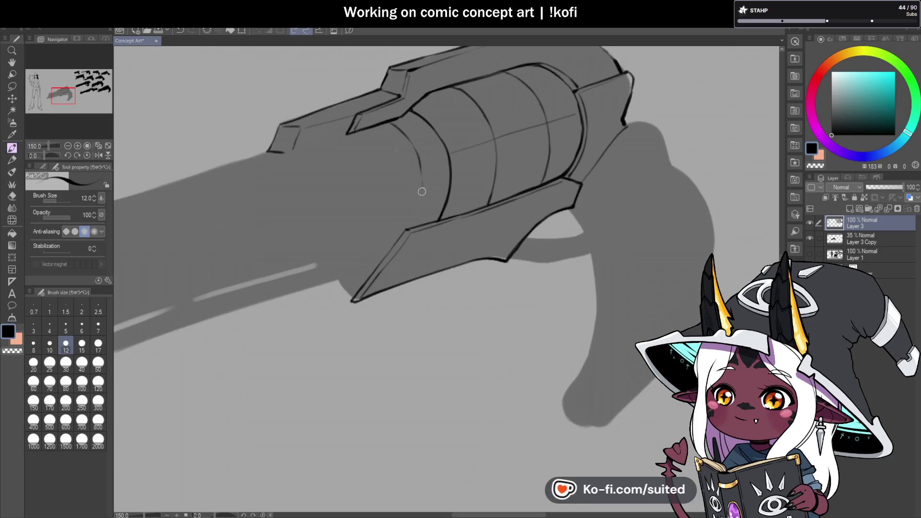
{"action": "scroll", "coordinate": [415, 157], "scroll_direction": "up", "scroll_amount": 1}
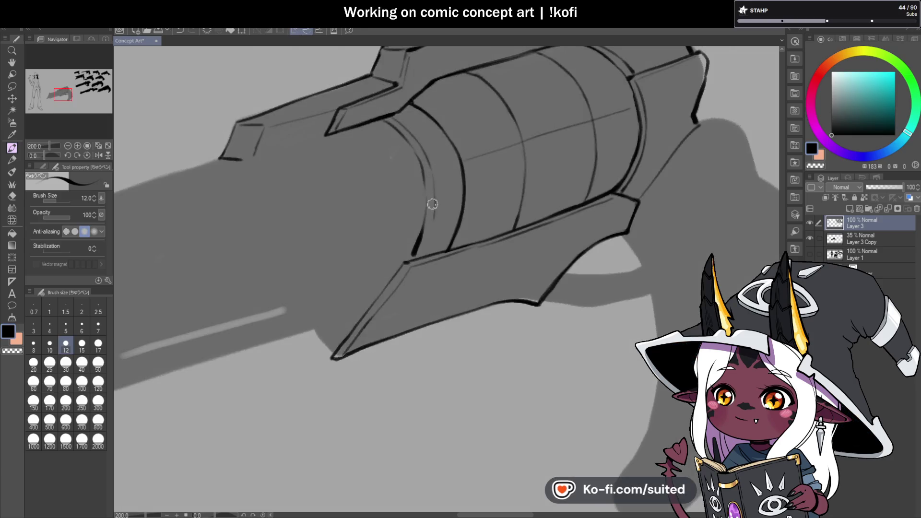
{"action": "key", "text": "ctrl+z"}
{"action": "left_click_drag", "start_coordinate": [383, 120], "coordinate": [408, 152]}
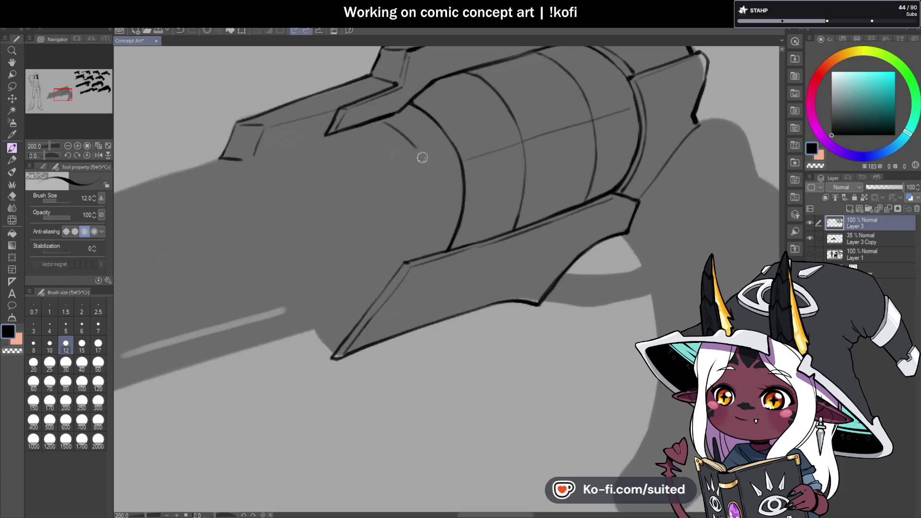
- Replace the thick ring curve inside the cylinder with a thinner joined curve and connecting stroke
{"action": "left_click_drag", "start_coordinate": [412, 103], "coordinate": [453, 235]}
{"action": "left_click_drag", "start_coordinate": [414, 109], "coordinate": [459, 152]}
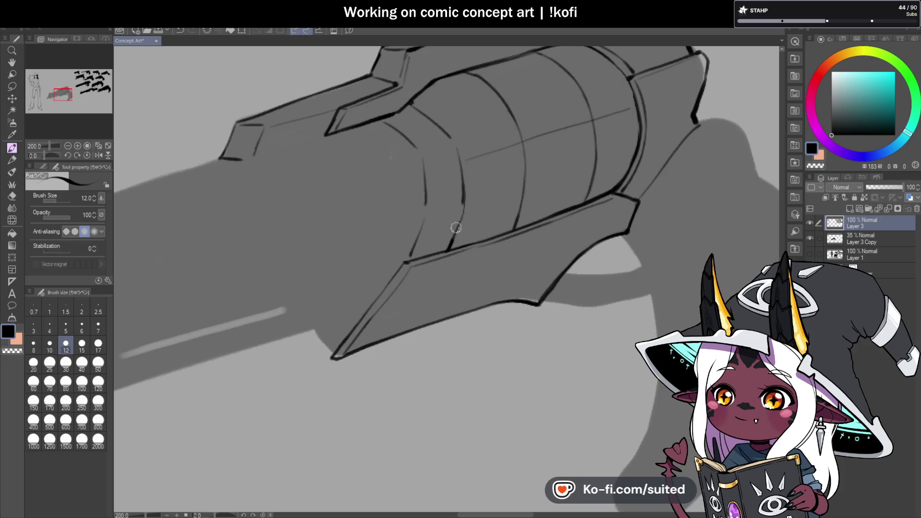
{"action": "left_click_drag", "start_coordinate": [461, 204], "coordinate": [453, 221]}
{"action": "mouse_move", "coordinate": [423, 151]}
{"action": "left_mouse_down"}
{"action": "mouse_move", "coordinate": [449, 141]}
{"action": "mouse_move", "coordinate": [433, 185]}
{"action": "left_mouse_up"}
{"action": "scroll", "coordinate": [419, 252], "scroll_direction": "down", "scroll_amount": 2}
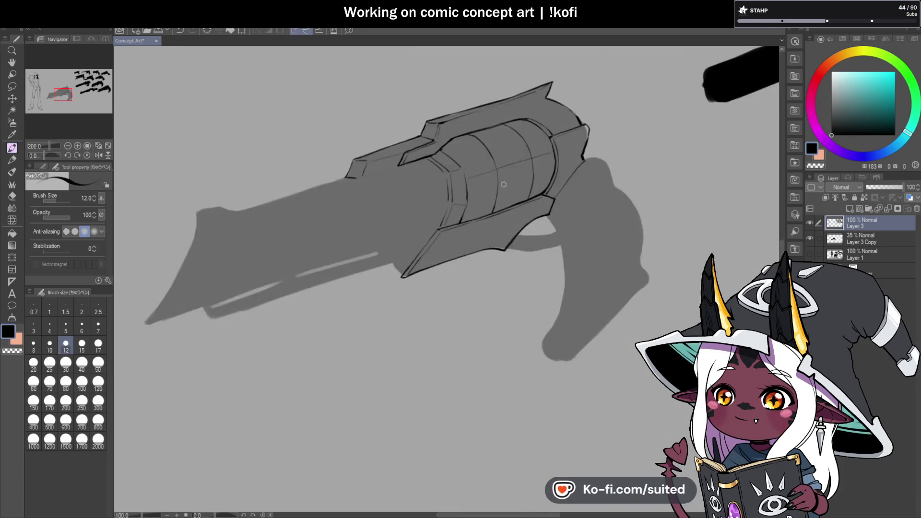
- Mirror the canvas to check the gun's shape and undo the recent strokes at the cylinder's front
{"action": "scroll", "coordinate": [497, 135], "scroll_direction": "down", "scroll_amount": 2}
{"action": "left_click", "coordinate": [98, 156]}
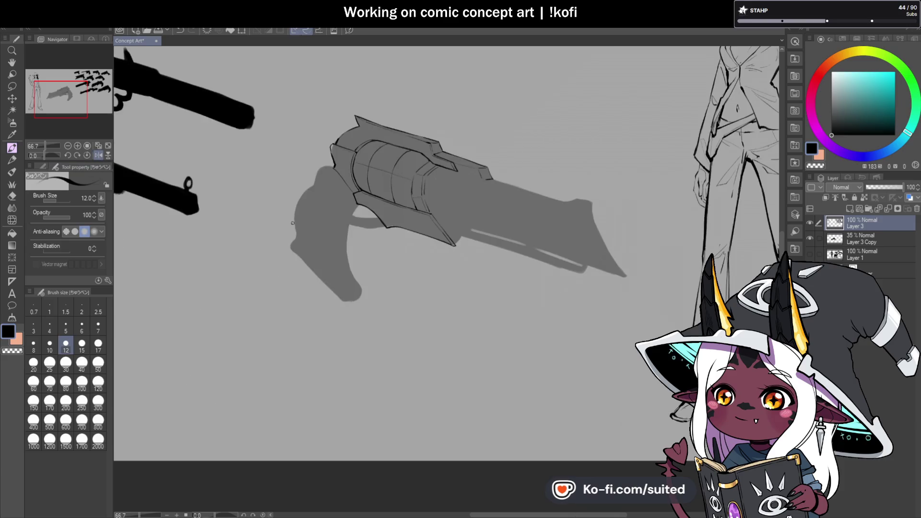
{"action": "scroll", "coordinate": [462, 182], "scroll_direction": "up", "scroll_amount": 2}
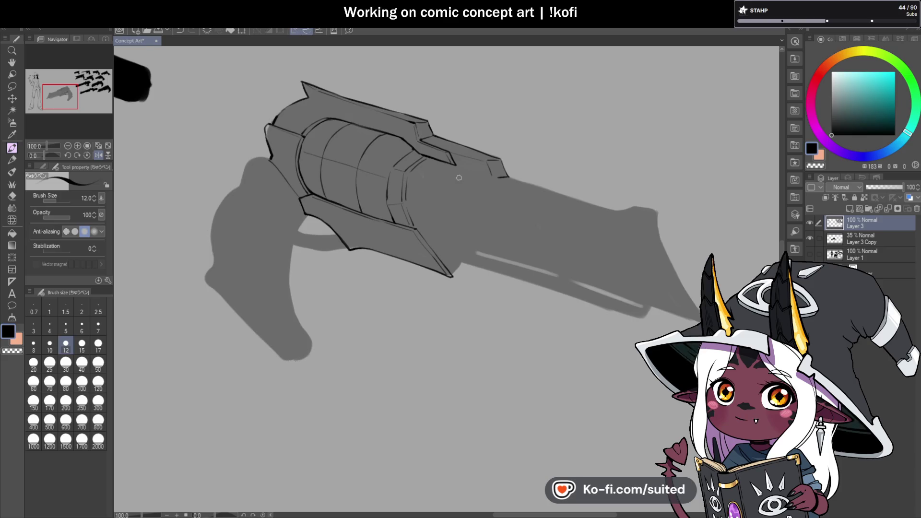
{"action": "scroll", "coordinate": [459, 178], "scroll_direction": "up", "scroll_amount": 1}
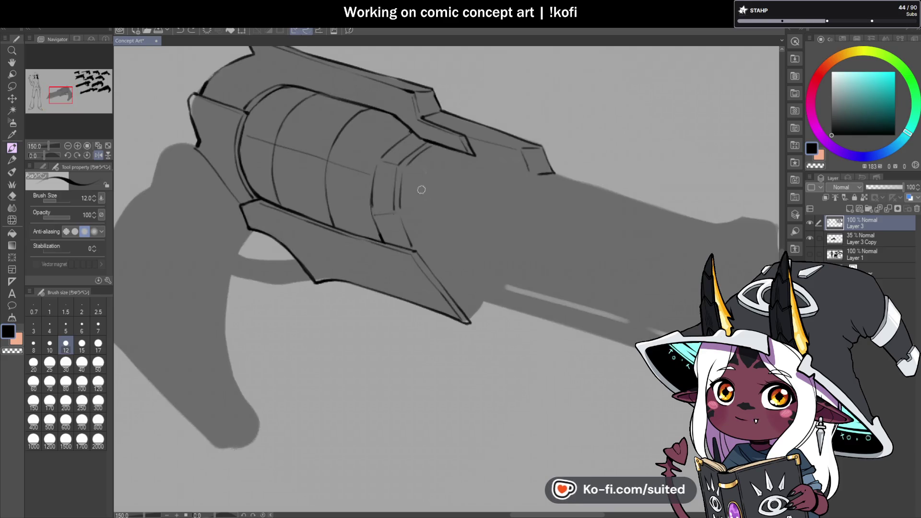
{"action": "key", "text": "ctrl+z"}
{"action": "key", "text": "ctrl+z"}
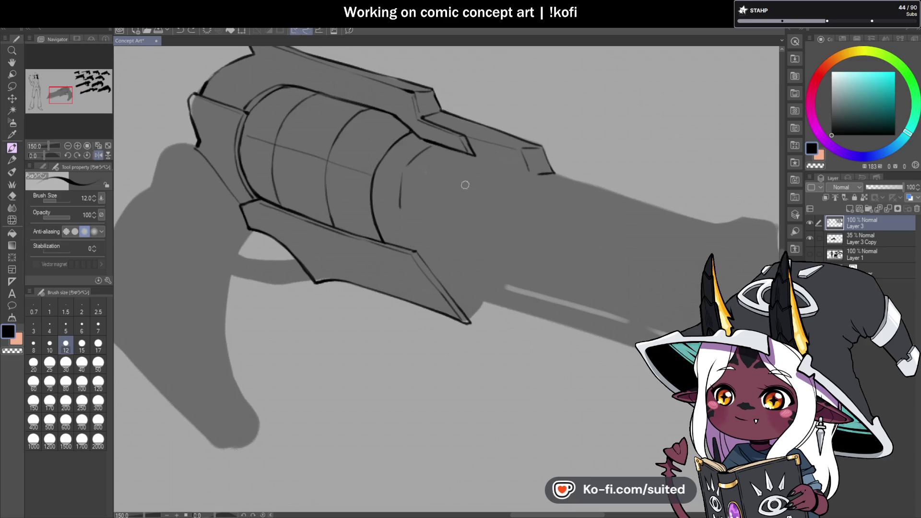
{"action": "scroll", "coordinate": [465, 190], "scroll_direction": "down", "scroll_amount": 2}
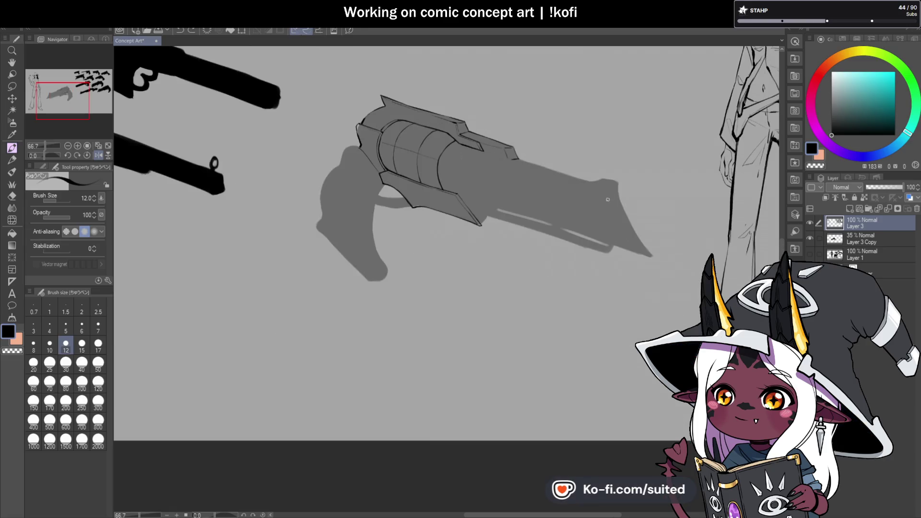
{"action": "scroll", "coordinate": [483, 223], "scroll_direction": "up", "scroll_amount": 1}
{"action": "scroll", "coordinate": [484, 223], "scroll_direction": "up", "scroll_amount": 2}
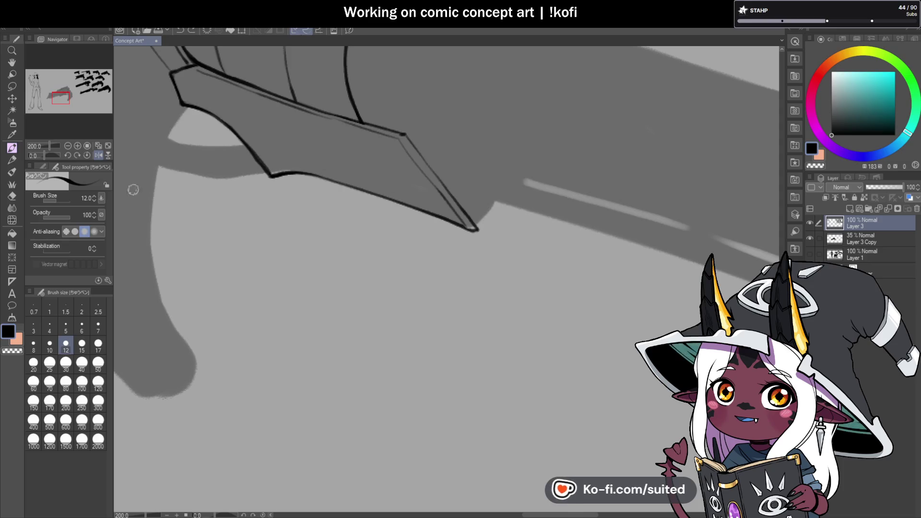
- Flip the canvas view back and zoom in on the cylinder housing
{"action": "left_click", "coordinate": [99, 155]}
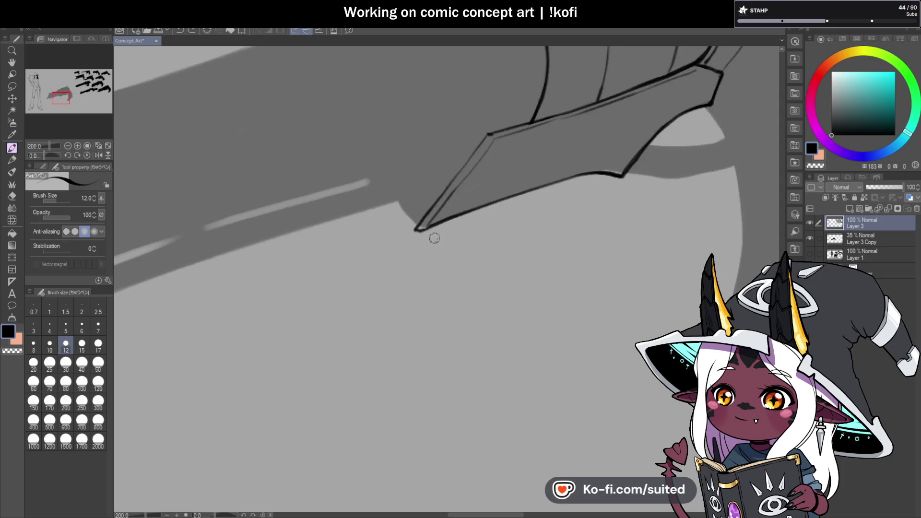
{"action": "scroll", "coordinate": [311, 214], "scroll_direction": "down", "scroll_amount": 1}
{"action": "scroll", "coordinate": [311, 213], "scroll_direction": "down", "scroll_amount": 1}
{"action": "scroll", "coordinate": [476, 221], "scroll_direction": "down", "scroll_amount": 1}
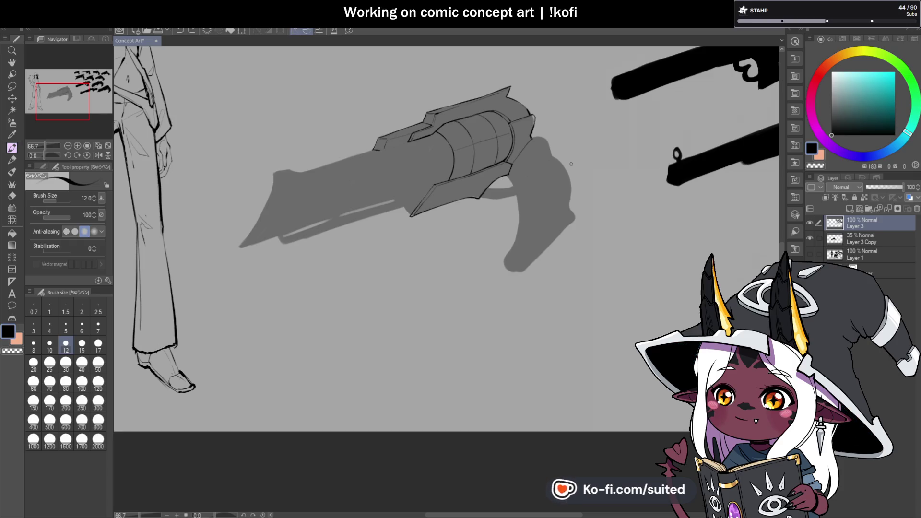
{"action": "scroll", "coordinate": [501, 177], "scroll_direction": "up", "scroll_amount": 2}
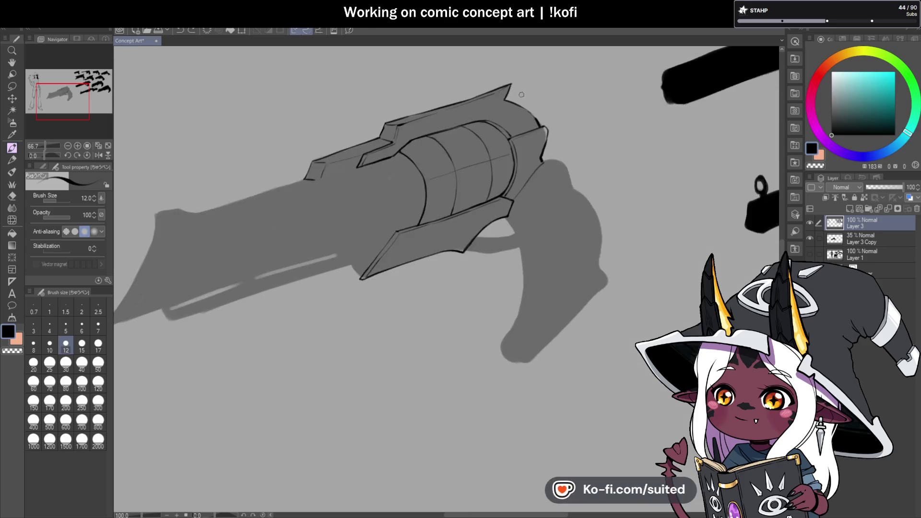
{"action": "scroll", "coordinate": [451, 97], "scroll_direction": "up", "scroll_amount": 2}
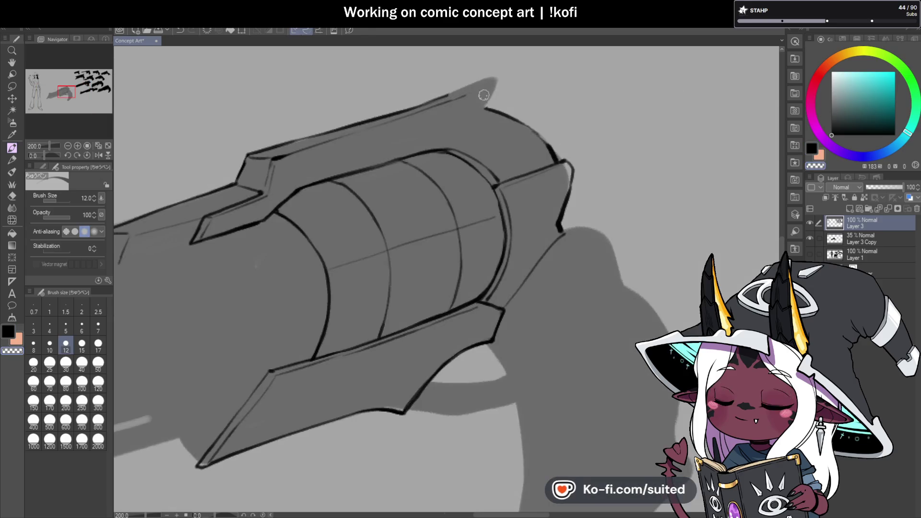
- Ink the housing's top edge, redraw its top-right corner stroke, then zoom out and mirror to check
{"action": "left_click_drag", "start_coordinate": [443, 99], "coordinate": [494, 79]}
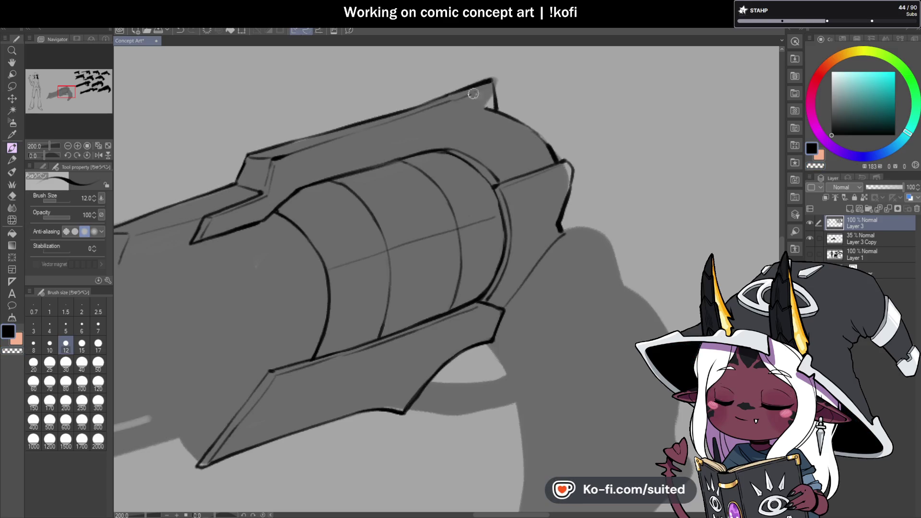
{"action": "key", "text": "ctrl+z"}
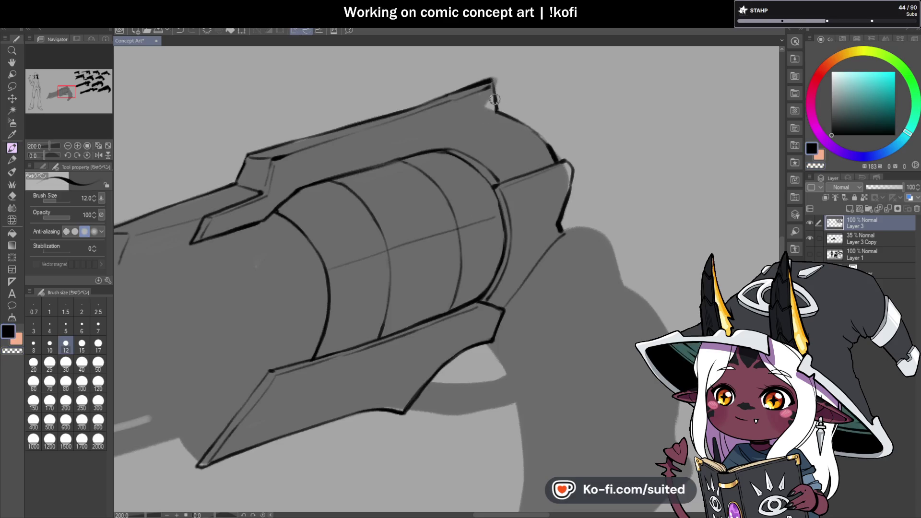
{"action": "left_click_drag", "start_coordinate": [499, 113], "coordinate": [492, 89]}
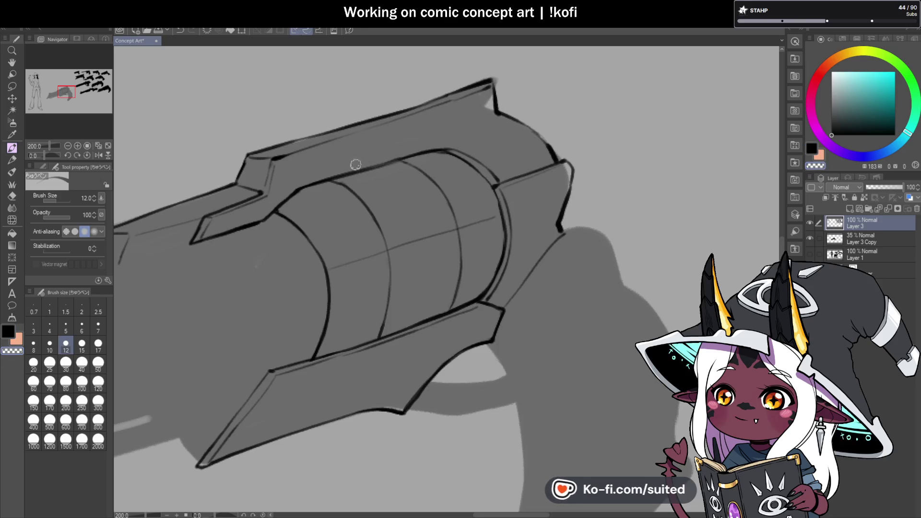
{"action": "key", "text": "ctrl+minus"}
{"action": "key", "text": "ctrl+minus"}
{"action": "key", "text": "ctrl+minus"}
{"action": "left_click", "coordinate": [96, 155]}
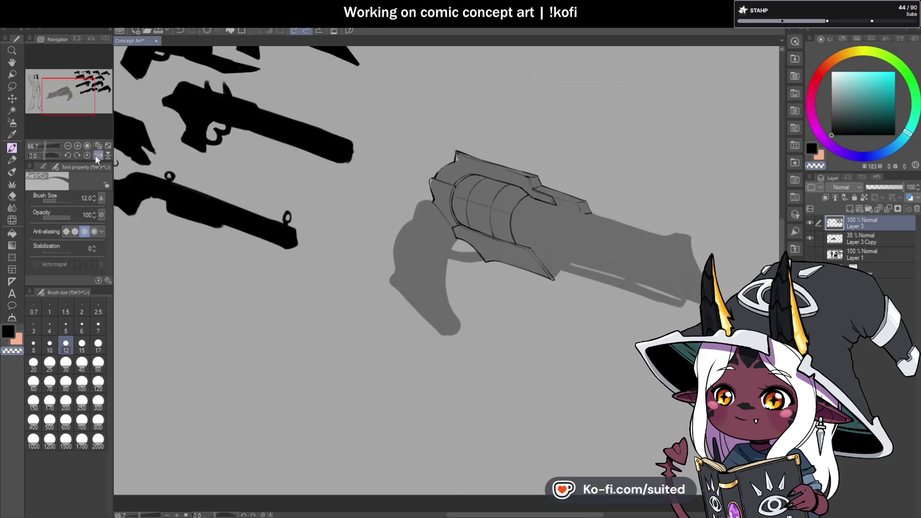
{"action": "left_click", "coordinate": [94, 154]}
{"action": "left_click", "coordinate": [810, 239]}
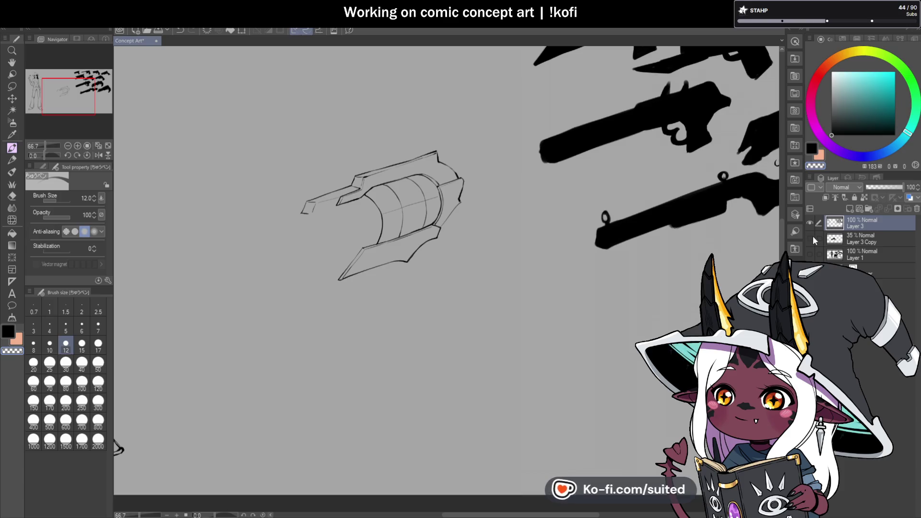
{"action": "left_click", "coordinate": [811, 237]}
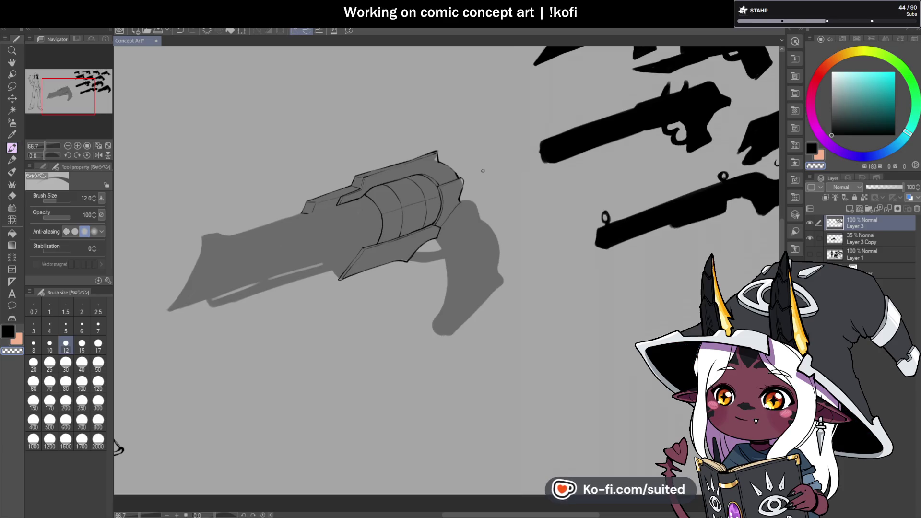
{"action": "scroll", "coordinate": [521, 166], "scroll_direction": "down", "scroll_amount": 1}
{"action": "scroll", "coordinate": [284, 252], "scroll_direction": "up", "scroll_amount": 1}
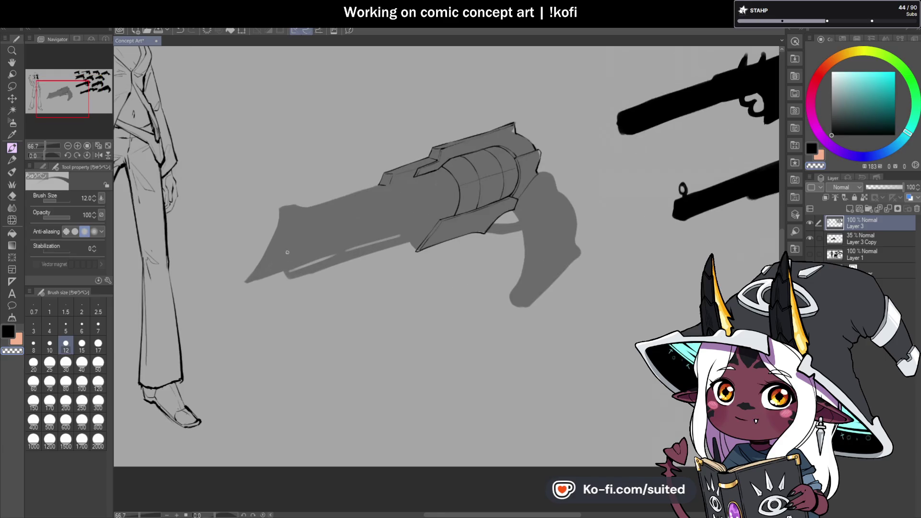
{"action": "scroll", "coordinate": [279, 196], "scroll_direction": "up", "scroll_amount": 1}
{"action": "scroll", "coordinate": [279, 197], "scroll_direction": "up", "scroll_amount": 2}
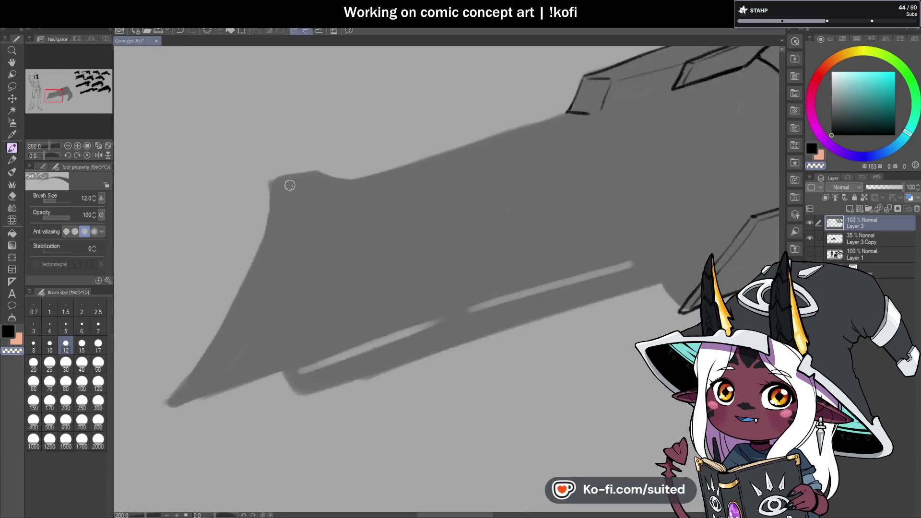
- Ink the front sight's corner and the barrel's top edge running back toward the cylinder
{"action": "left_click_drag", "start_coordinate": [278, 184], "coordinate": [293, 213]}
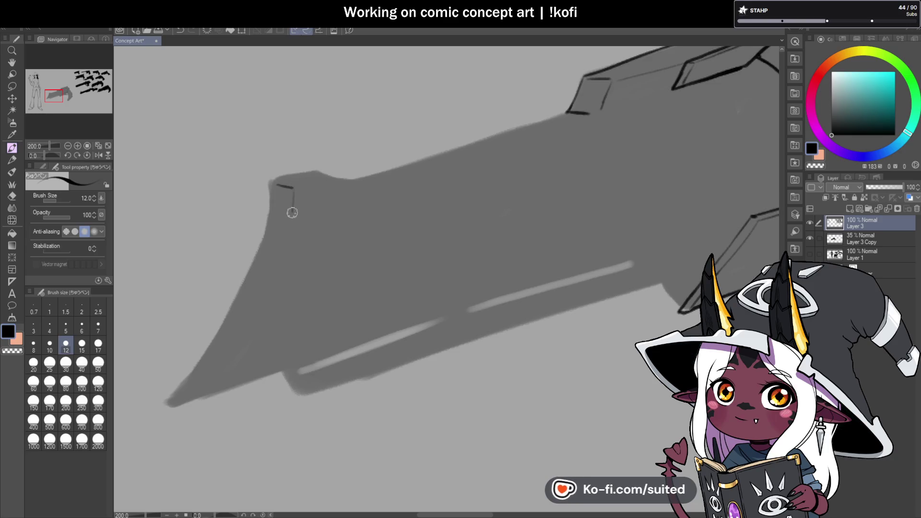
{"action": "mouse_move", "coordinate": [270, 184]}
{"action": "left_mouse_down"}
{"action": "mouse_move", "coordinate": [319, 171]}
{"action": "mouse_move", "coordinate": [338, 179]}
{"action": "left_mouse_up"}
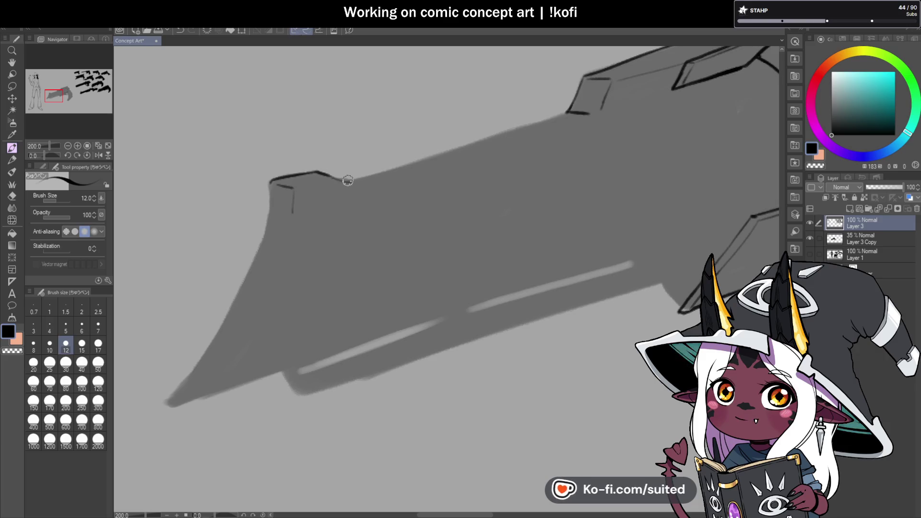
{"action": "scroll", "coordinate": [342, 180], "scroll_direction": "up", "scroll_amount": 3}
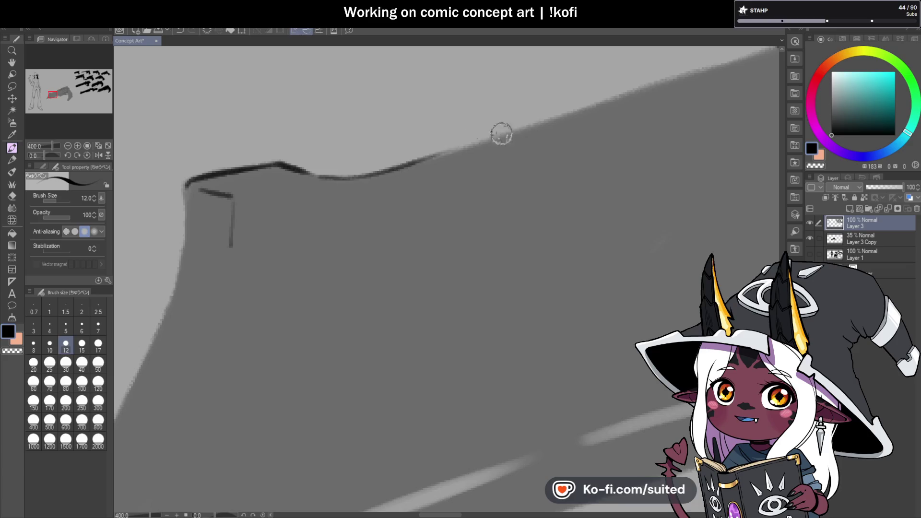
{"action": "scroll", "coordinate": [326, 184], "scroll_direction": "down", "scroll_amount": 3}
{"action": "mouse_move", "coordinate": [327, 184]}
{"action": "left_mouse_down"}
{"action": "mouse_move", "coordinate": [554, 121]}
{"action": "mouse_move", "coordinate": [499, 139]}
{"action": "left_mouse_up"}
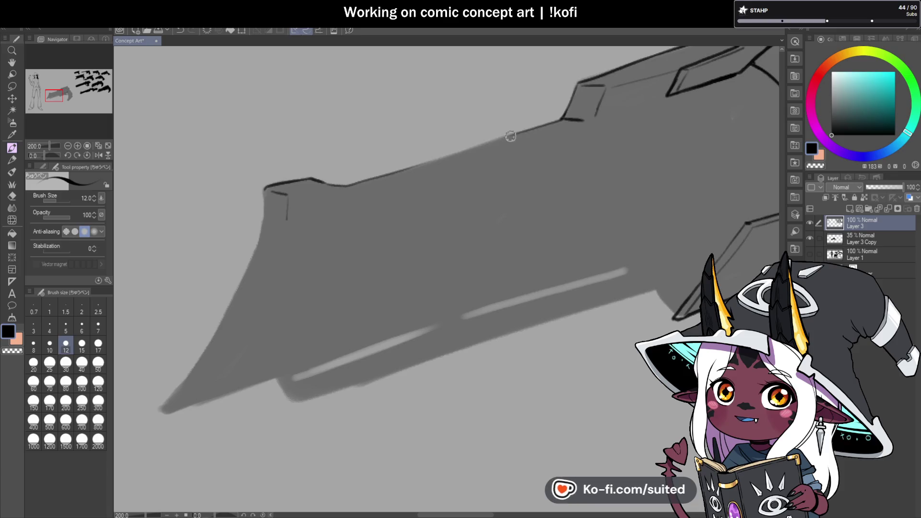
{"action": "scroll", "coordinate": [384, 187], "scroll_direction": "down", "scroll_amount": 4}
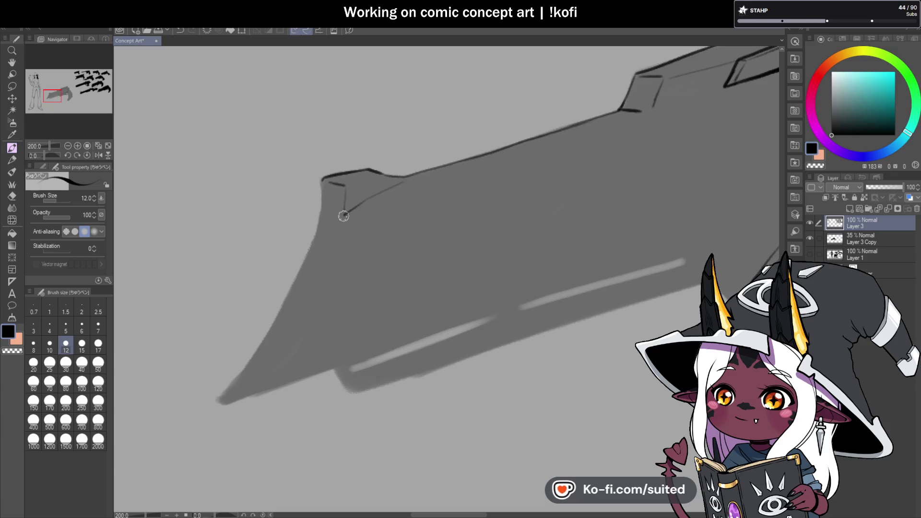
{"action": "scroll", "coordinate": [335, 211], "scroll_direction": "down", "scroll_amount": 3}
{"action": "scroll", "coordinate": [329, 209], "scroll_direction": "down", "scroll_amount": 3}
{"action": "scroll", "coordinate": [326, 205], "scroll_direction": "up", "scroll_amount": 2}
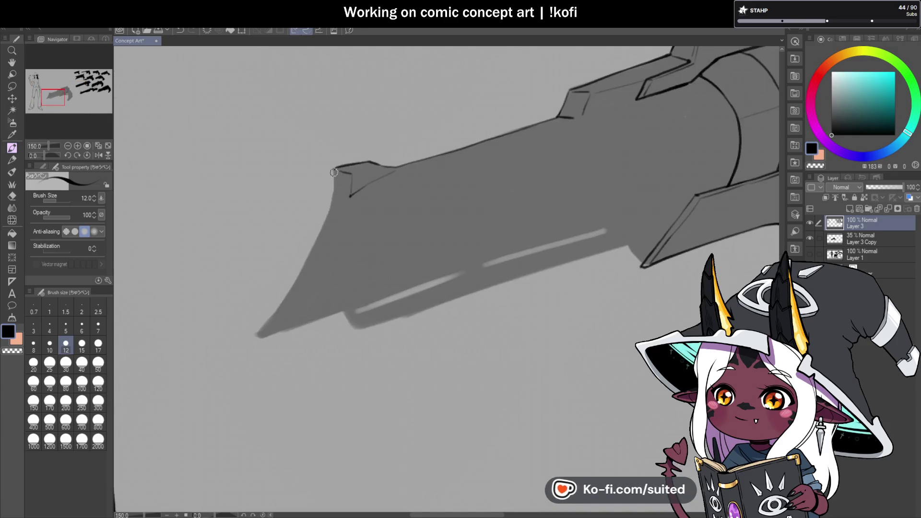
{"action": "scroll", "coordinate": [414, 246], "scroll_direction": "down", "scroll_amount": 3}
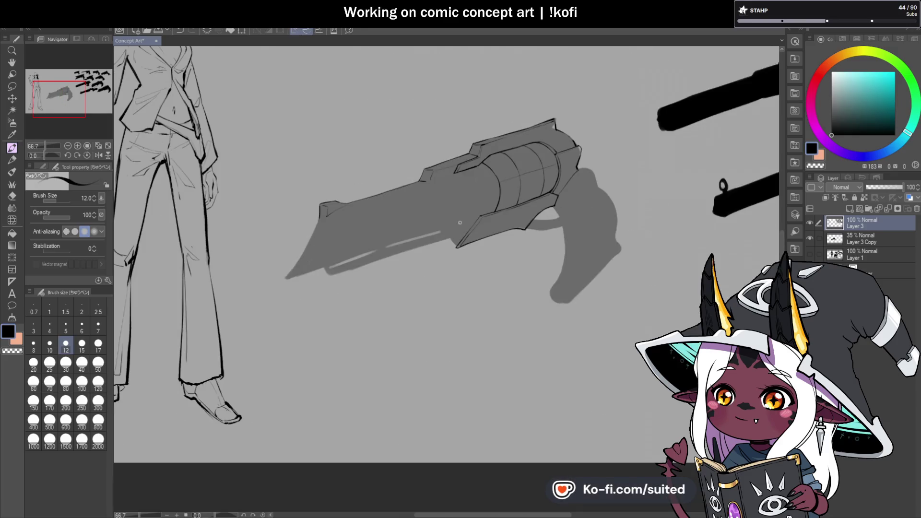
{"action": "scroll", "coordinate": [338, 217], "scroll_direction": "up", "scroll_amount": 3}
- Redo the front sight's corner strokes and extend the barrel's top edge line to the cylinder
{"action": "key", "text": "ctrl+z"}
{"action": "mouse_move", "coordinate": [307, 190]}
{"action": "left_mouse_down"}
{"action": "mouse_move", "coordinate": [304, 231]}
{"action": "mouse_move", "coordinate": [317, 221]}
{"action": "mouse_move", "coordinate": [315, 241]}
{"action": "left_mouse_up"}
{"action": "key", "text": "ctrl+z"}
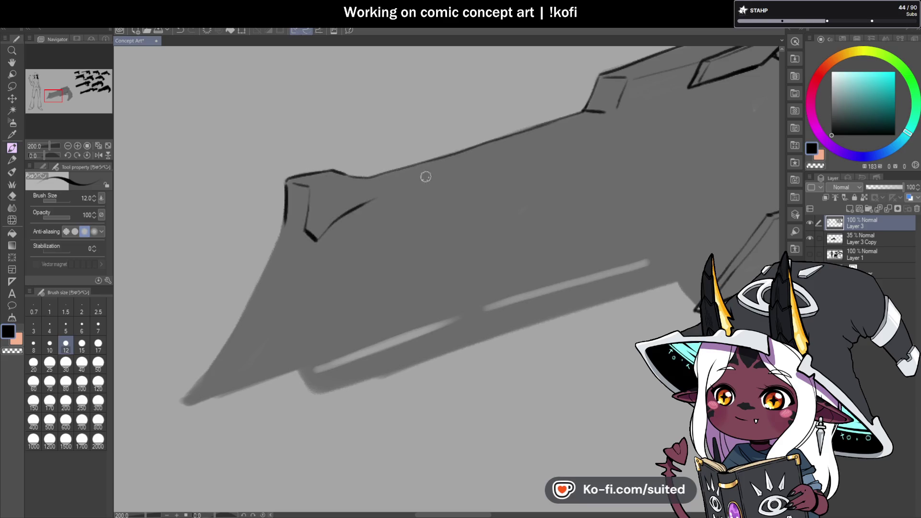
{"action": "left_click_drag", "start_coordinate": [369, 199], "coordinate": [608, 117]}
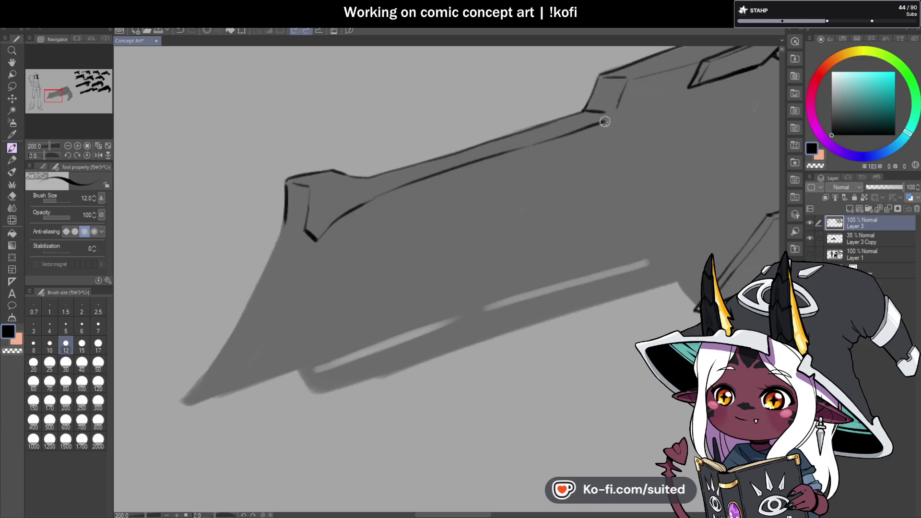
{"action": "scroll", "coordinate": [282, 217], "scroll_direction": "down", "scroll_amount": 3}
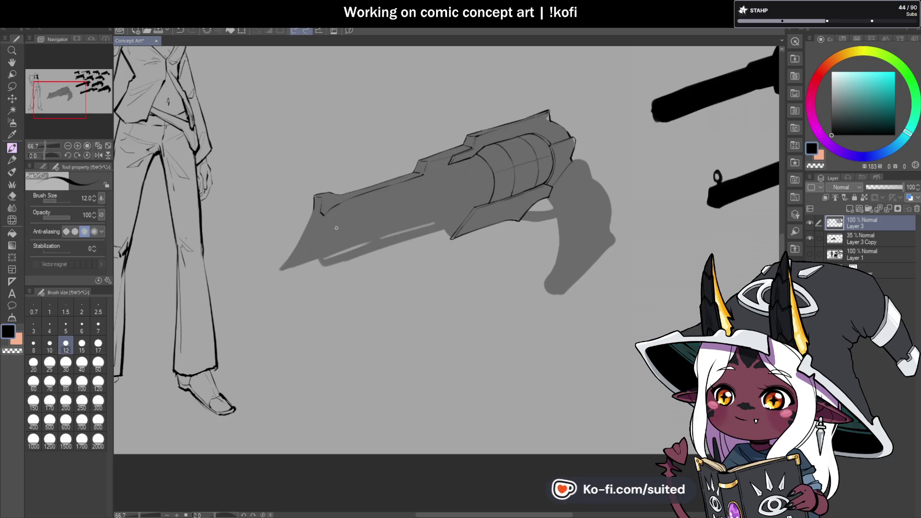
{"action": "scroll", "coordinate": [342, 211], "scroll_direction": "up", "scroll_amount": 3}
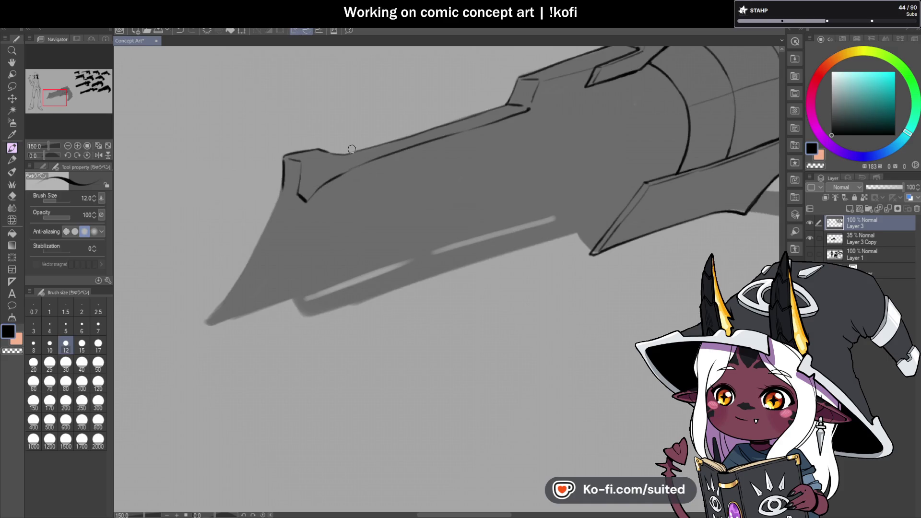
{"action": "scroll", "coordinate": [285, 231], "scroll_direction": "down", "scroll_amount": 2}
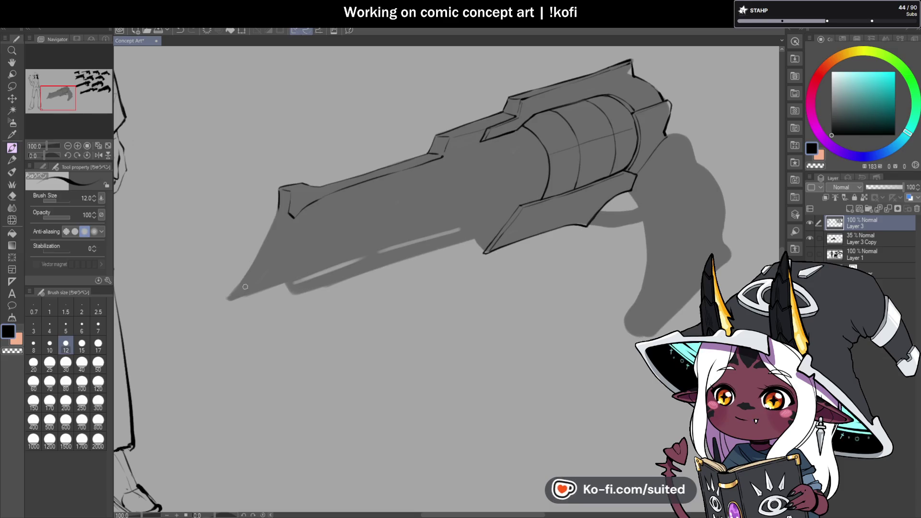
- Draw the sight's vertical edge down from the barrel corner and the muzzle's left edge, then mirror the view
{"action": "scroll", "coordinate": [316, 230], "scroll_direction": "up", "scroll_amount": 3}
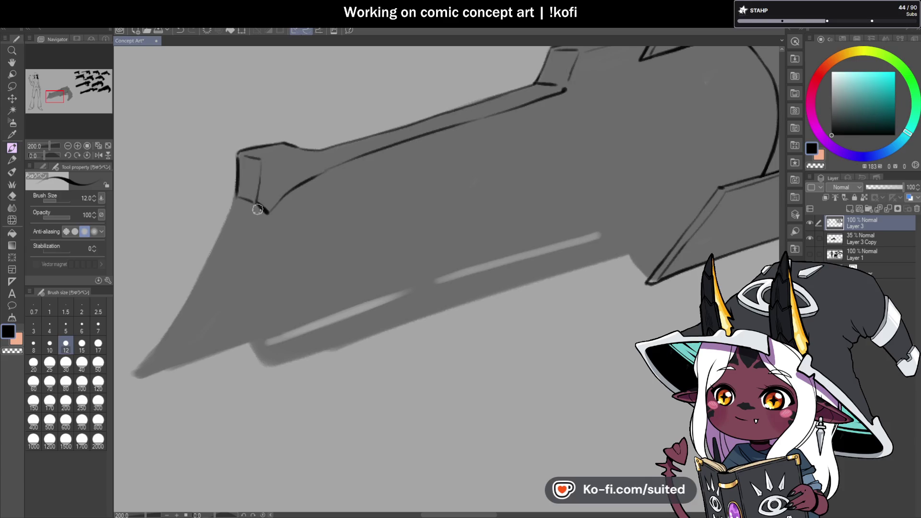
{"action": "left_click_drag", "start_coordinate": [254, 206], "coordinate": [255, 303]}
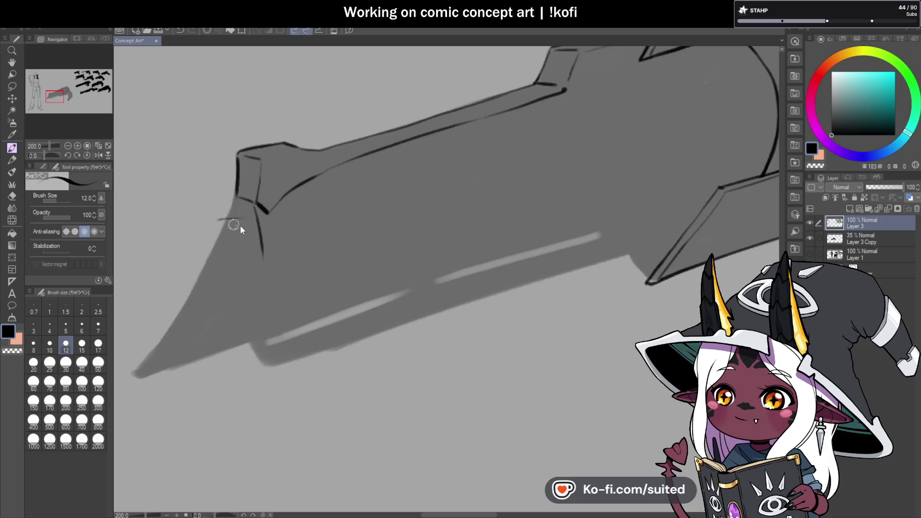
{"action": "left_click_drag", "start_coordinate": [200, 242], "coordinate": [195, 299]}
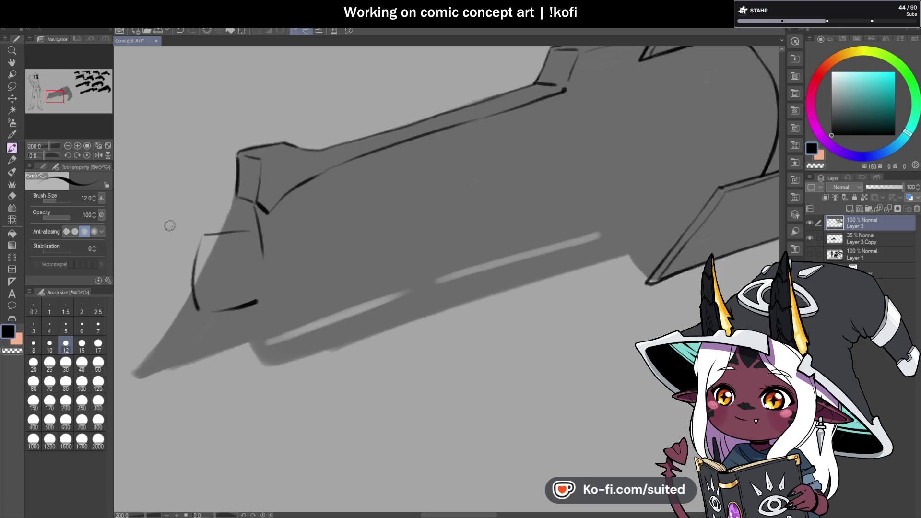
{"action": "left_click", "coordinate": [98, 155]}
- Replace the thin muzzle stroke with curved edges joined at a corner, then flip the view
{"action": "key", "text": "ctrl+z"}
{"action": "scroll", "coordinate": [585, 220], "scroll_direction": "up", "scroll_amount": 3}
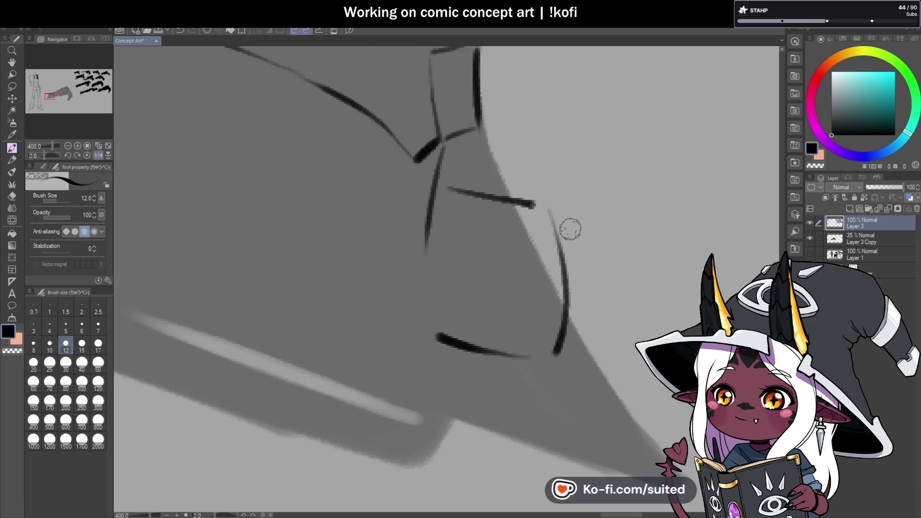
{"action": "left_click_drag", "start_coordinate": [546, 209], "coordinate": [559, 307]}
{"action": "left_click_drag", "start_coordinate": [556, 270], "coordinate": [527, 355]}
{"action": "left_click_drag", "start_coordinate": [521, 204], "coordinate": [556, 259]}
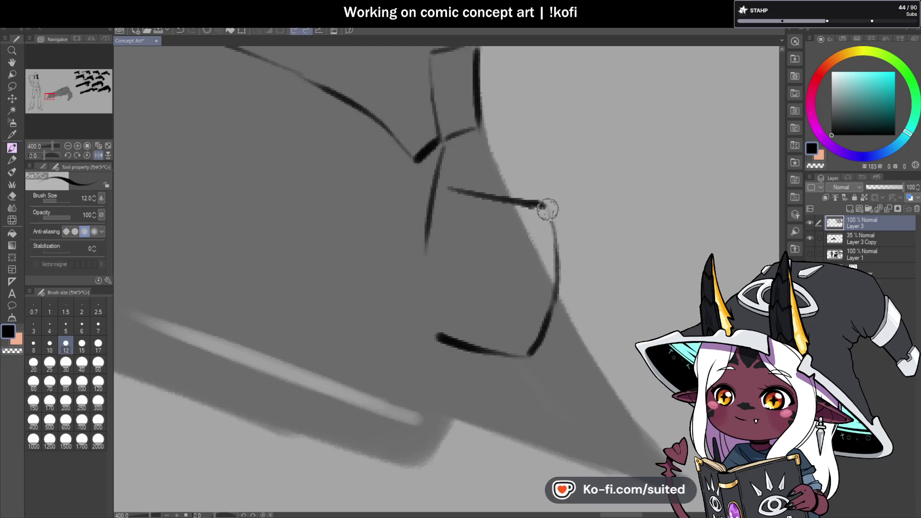
{"action": "scroll", "coordinate": [461, 251], "scroll_direction": "down", "scroll_amount": 3}
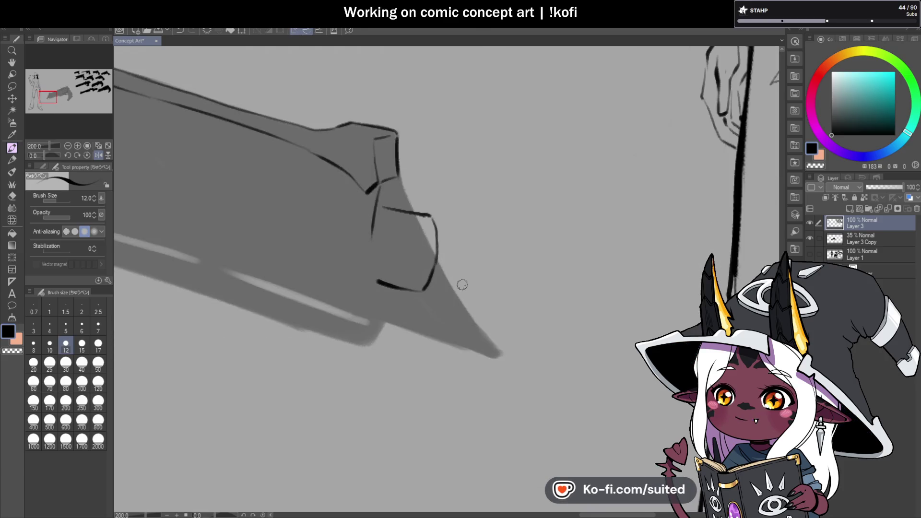
{"action": "left_click", "coordinate": [98, 154]}
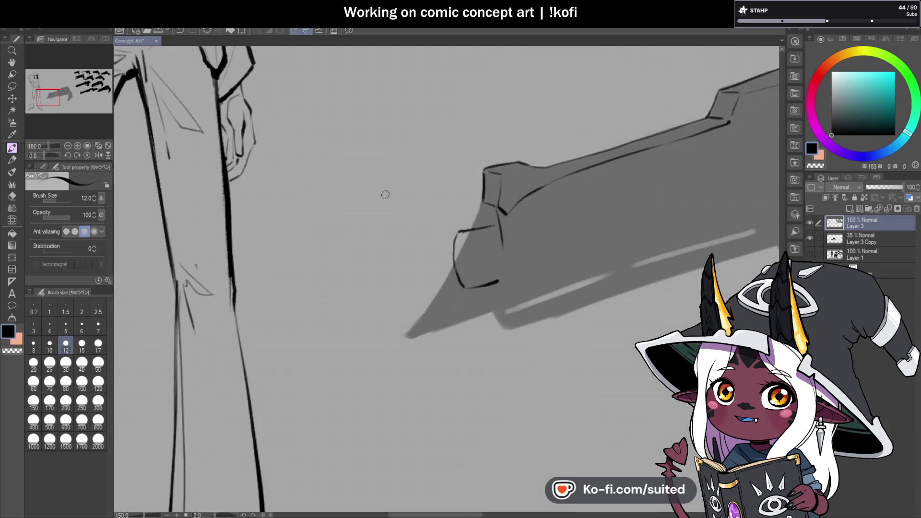
{"action": "scroll", "coordinate": [520, 269], "scroll_direction": "up", "scroll_amount": 3}
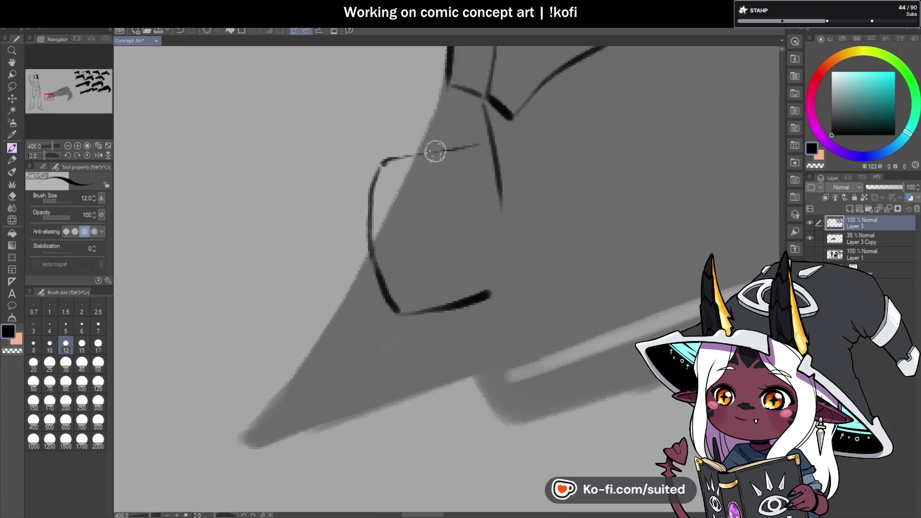
- Lengthen the muzzle's upper line, extend the box's right edge, and redraw a thicker bottom edge
{"action": "mouse_move", "coordinate": [482, 142]}
{"action": "left_mouse_down"}
{"action": "mouse_move", "coordinate": [391, 166]}
{"action": "mouse_move", "coordinate": [398, 311]}
{"action": "mouse_move", "coordinate": [335, 212]}
{"action": "mouse_move", "coordinate": [423, 198]}
{"action": "left_mouse_up"}
{"action": "scroll", "coordinate": [422, 266], "scroll_direction": "up", "scroll_amount": 1}
{"action": "key", "text": "ctrl+z"}
{"action": "key", "text": "ctrl+z"}
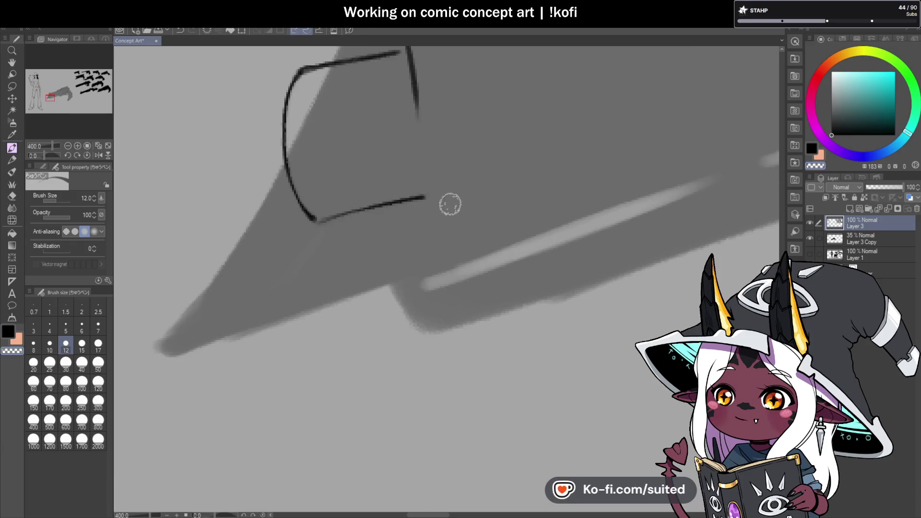
{"action": "mouse_move", "coordinate": [320, 219]}
{"action": "left_mouse_down"}
{"action": "mouse_move", "coordinate": [427, 197]}
{"action": "mouse_move", "coordinate": [355, 264]}
{"action": "mouse_move", "coordinate": [250, 279]}
{"action": "left_mouse_up"}
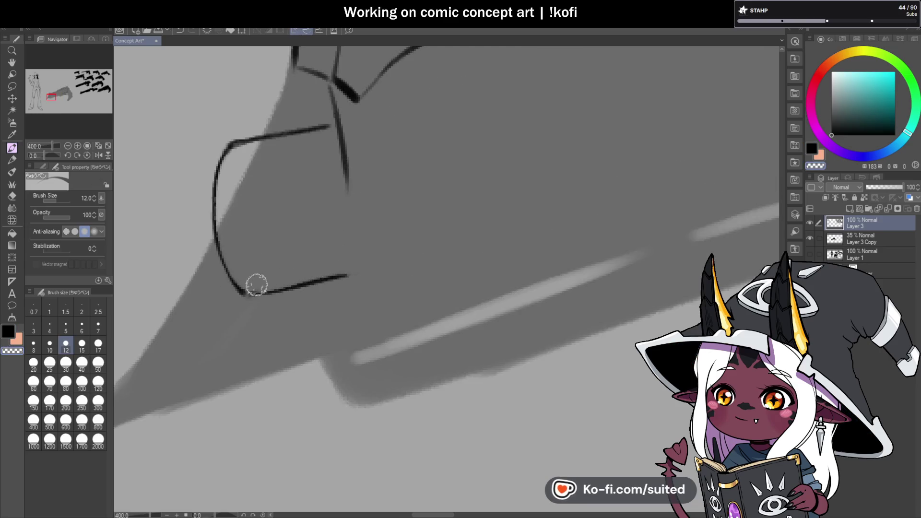
{"action": "left_click_drag", "start_coordinate": [345, 172], "coordinate": [350, 284]}
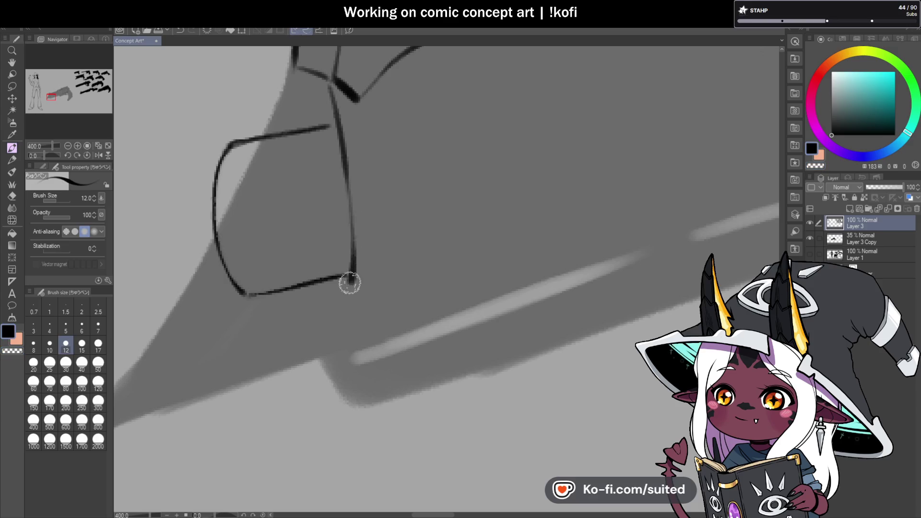
{"action": "left_click_drag", "start_coordinate": [252, 294], "coordinate": [345, 274]}
{"action": "scroll", "coordinate": [345, 273], "scroll_direction": "down", "scroll_amount": 3}
{"action": "scroll", "coordinate": [335, 257], "scroll_direction": "up", "scroll_amount": 3}
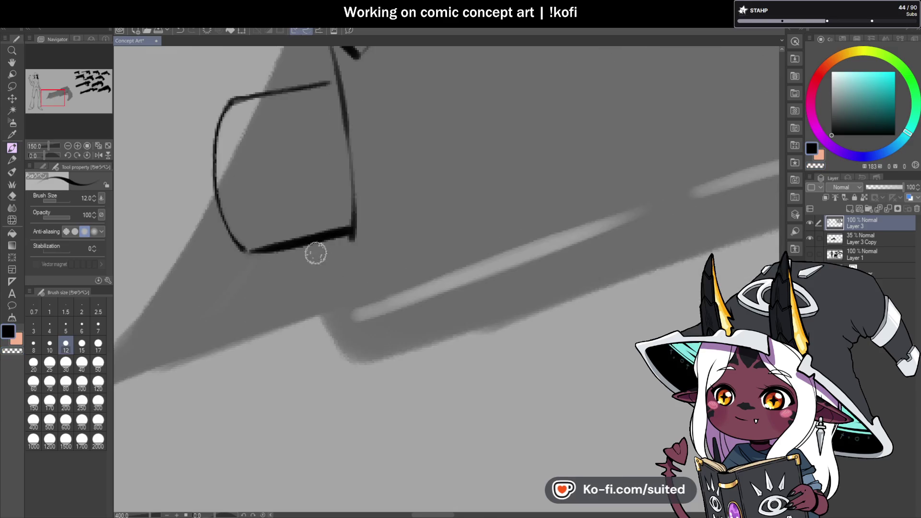
- Clear the stray muzzle strokes and pen the oval outline of the muzzle opening
{"action": "key", "text": "ctrl+z"}
{"action": "key", "text": "ctrl+z"}
{"action": "key", "text": "ctrl+y"}
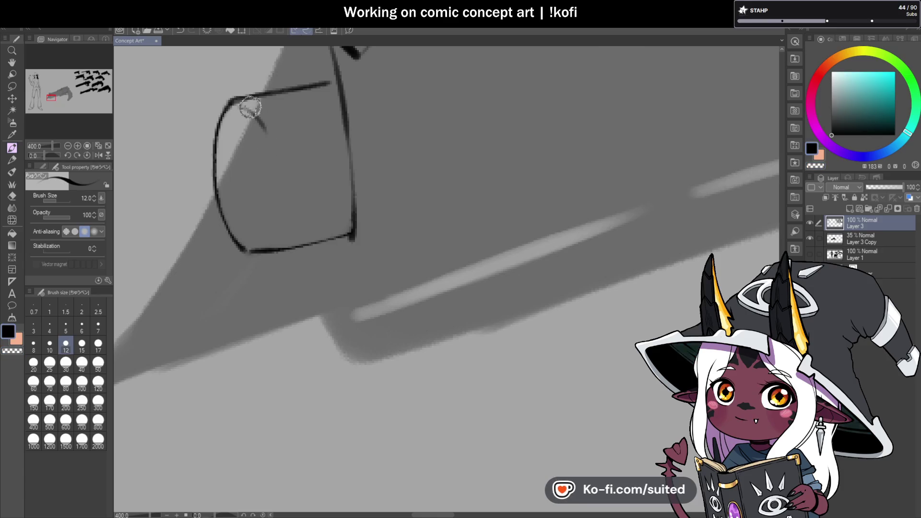
{"action": "key", "text": "ctrl+z"}
{"action": "mouse_move", "coordinate": [230, 120]}
{"action": "left_mouse_down"}
{"action": "mouse_move", "coordinate": [251, 241]}
{"action": "mouse_move", "coordinate": [234, 114]}
{"action": "left_mouse_up"}
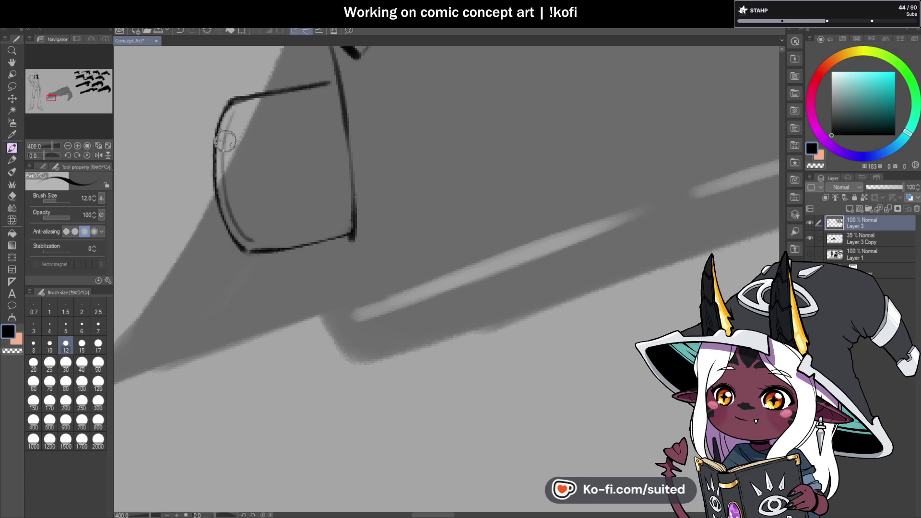
{"action": "left_click_drag", "start_coordinate": [273, 179], "coordinate": [275, 222]}
{"action": "mouse_move", "coordinate": [242, 120]}
{"action": "left_mouse_down"}
{"action": "mouse_move", "coordinate": [275, 163]}
{"action": "mouse_move", "coordinate": [265, 231]}
{"action": "left_mouse_up"}
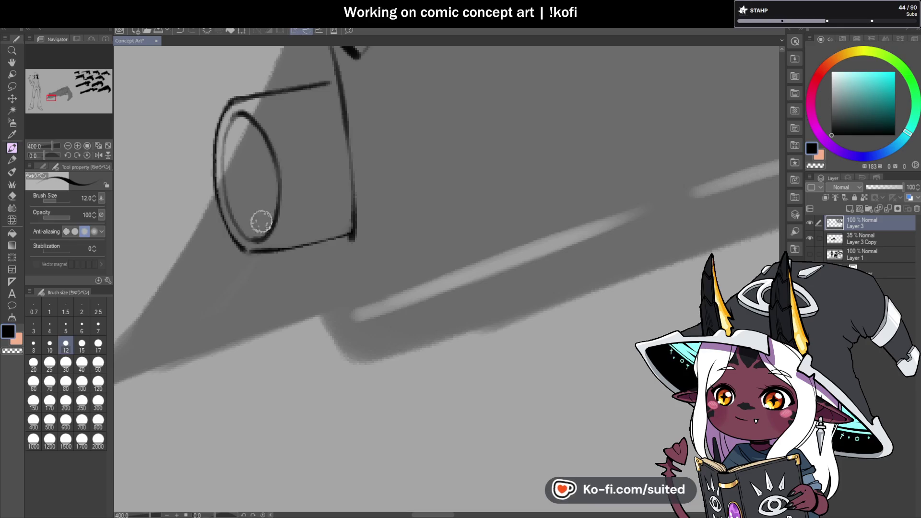
{"action": "scroll", "coordinate": [288, 225], "scroll_direction": "down", "scroll_amount": 4}
{"action": "scroll", "coordinate": [318, 234], "scroll_direction": "up", "scroll_amount": 2}
{"action": "scroll", "coordinate": [293, 216], "scroll_direction": "up", "scroll_amount": 3}
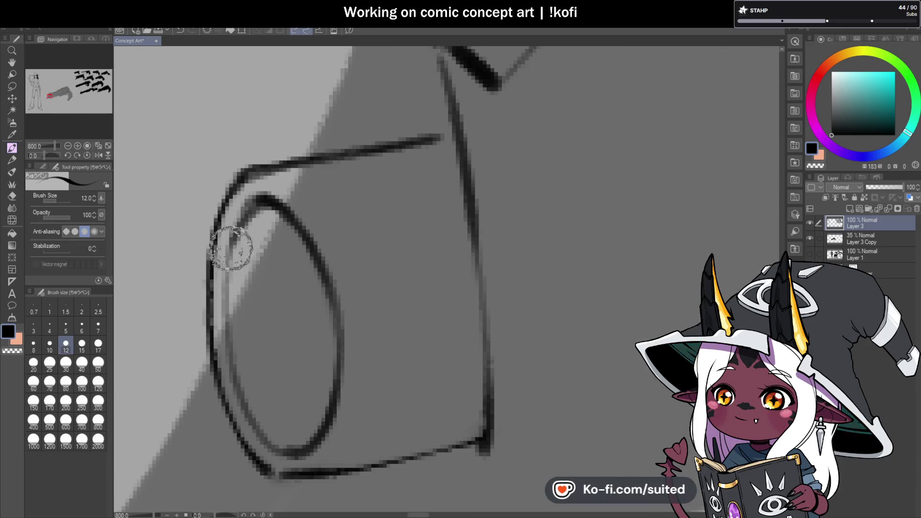
- Lower the inner ellipse's top, clean the messy corner, and thin the ellipse's left side with transparent colour
{"action": "left_click_drag", "start_coordinate": [237, 215], "coordinate": [263, 210]}
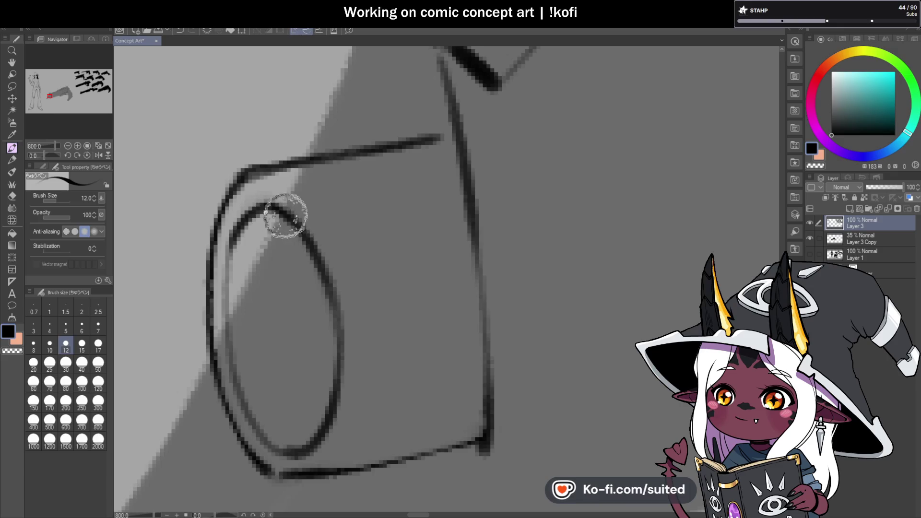
{"action": "mouse_move", "coordinate": [237, 181]}
{"action": "left_mouse_down"}
{"action": "mouse_move", "coordinate": [314, 171]}
{"action": "mouse_move", "coordinate": [252, 174]}
{"action": "mouse_move", "coordinate": [279, 257]}
{"action": "mouse_move", "coordinate": [238, 199]}
{"action": "mouse_move", "coordinate": [238, 181]}
{"action": "mouse_move", "coordinate": [284, 267]}
{"action": "mouse_move", "coordinate": [225, 184]}
{"action": "left_mouse_up"}
{"action": "scroll", "coordinate": [289, 147], "scroll_direction": "down", "scroll_amount": 2}
{"action": "scroll", "coordinate": [289, 147], "scroll_direction": "down", "scroll_amount": 2}
{"action": "key", "text": "c"}
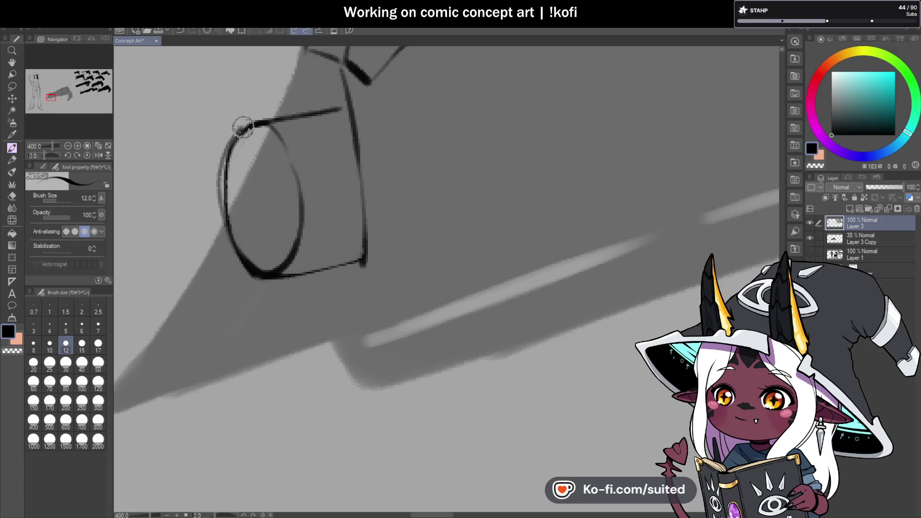
{"action": "mouse_move", "coordinate": [242, 140]}
{"action": "left_mouse_down"}
{"action": "mouse_move", "coordinate": [232, 150]}
{"action": "mouse_move", "coordinate": [221, 233]}
{"action": "mouse_move", "coordinate": [255, 123]}
{"action": "mouse_move", "coordinate": [265, 277]}
{"action": "left_mouse_up"}
{"action": "key", "text": "c"}
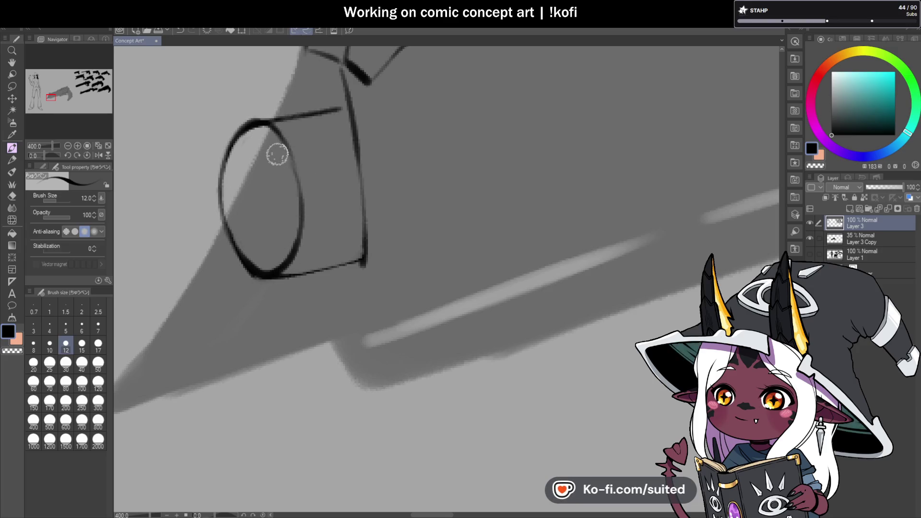
- Draw and close an inner ring inside the muzzle opening
{"action": "left_click_drag", "start_coordinate": [243, 144], "coordinate": [269, 248]}
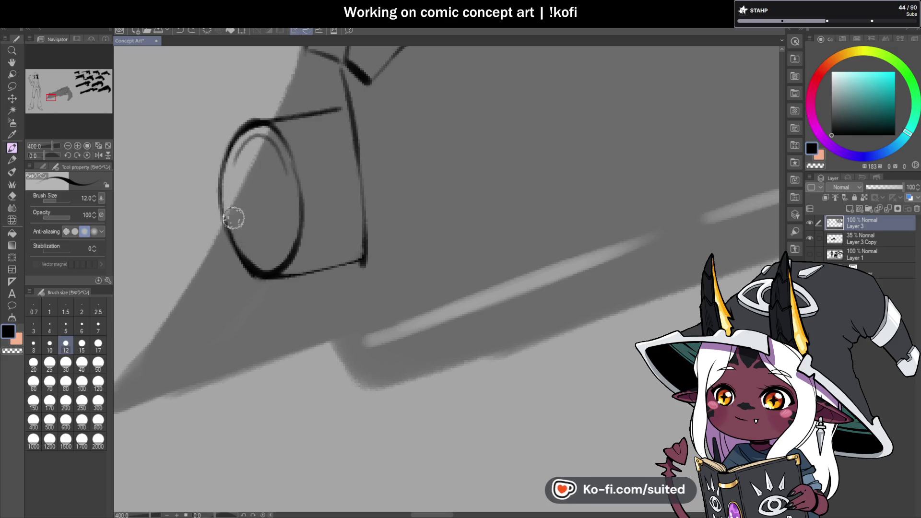
{"action": "left_click_drag", "start_coordinate": [239, 148], "coordinate": [234, 217]}
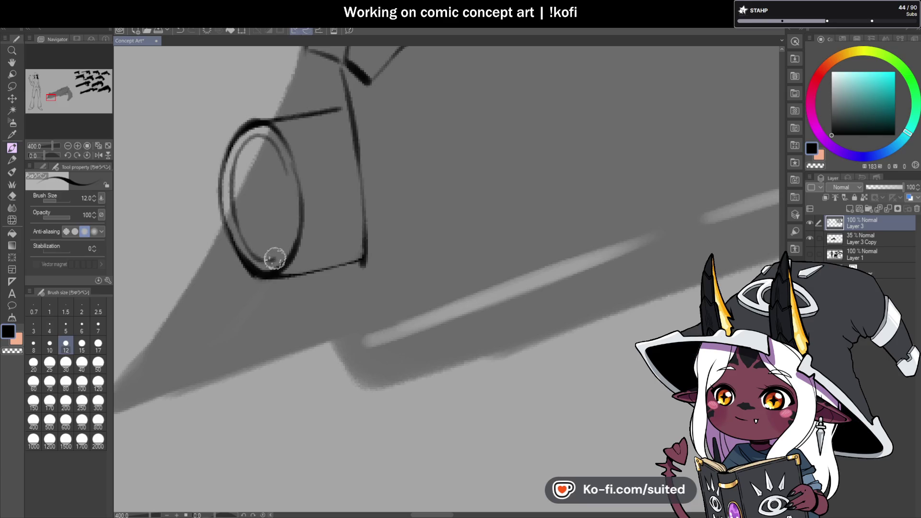
{"action": "left_click_drag", "start_coordinate": [285, 233], "coordinate": [286, 178]}
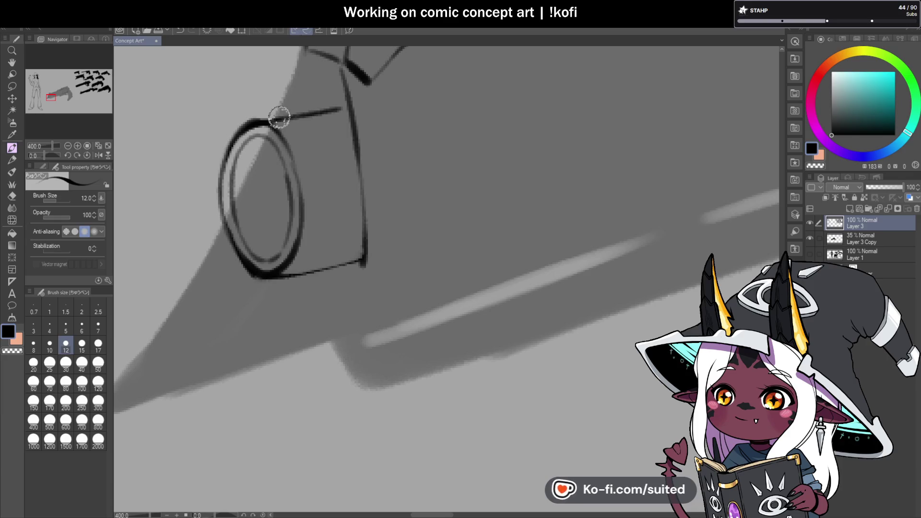
{"action": "mouse_move", "coordinate": [248, 155]}
{"action": "left_mouse_down"}
{"action": "mouse_move", "coordinate": [269, 255]}
{"action": "mouse_move", "coordinate": [229, 204]}
{"action": "mouse_move", "coordinate": [267, 137]}
{"action": "left_mouse_up"}
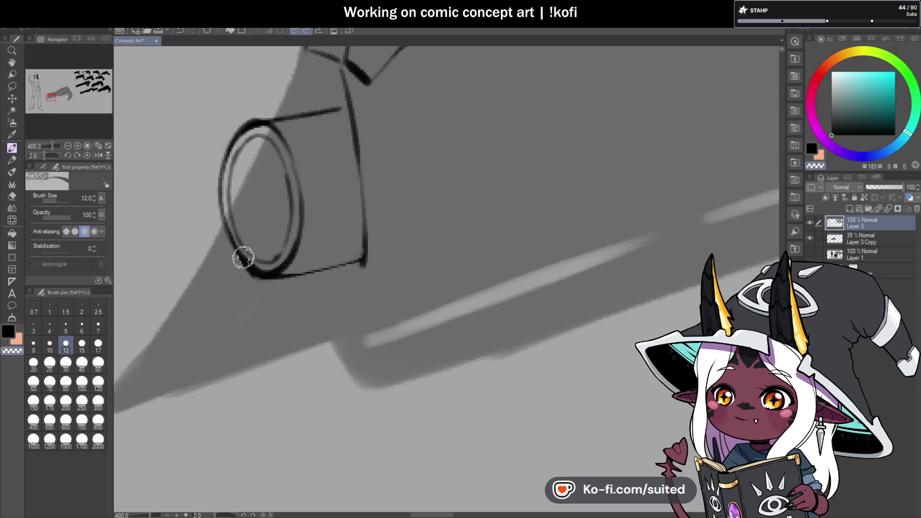
- Re-ink the muzzle barrel's top edge and a thicker bottom edge, then zoom out
{"action": "key", "text": "ctrl+z"}
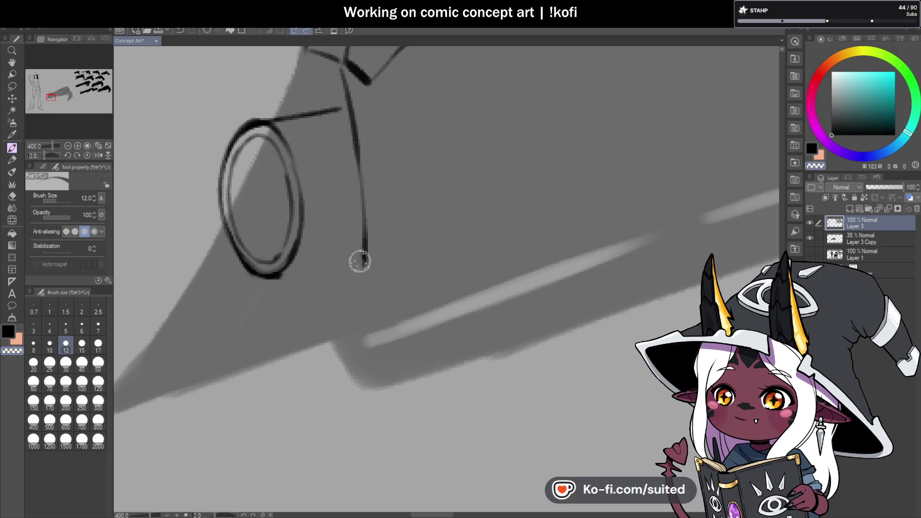
{"action": "left_click_drag", "start_coordinate": [273, 271], "coordinate": [365, 257]}
{"action": "left_click_drag", "start_coordinate": [288, 120], "coordinate": [337, 109]}
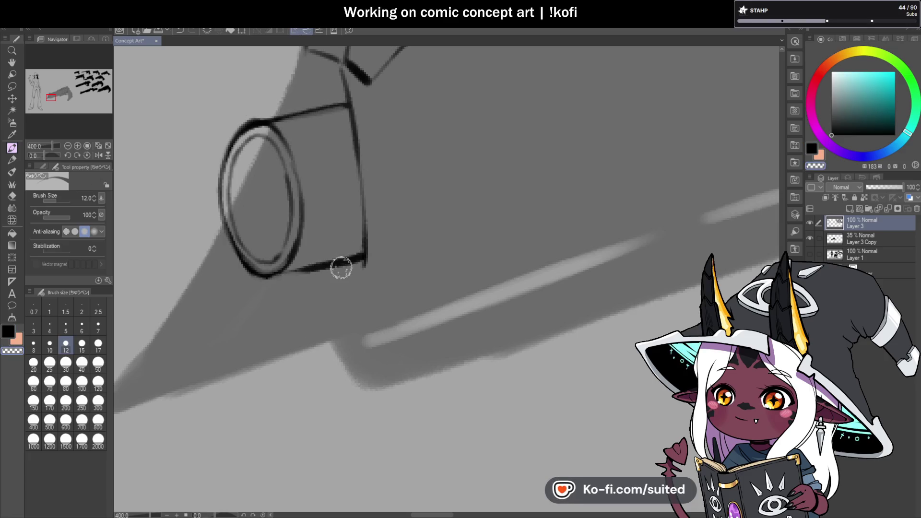
{"action": "left_click_drag", "start_coordinate": [267, 275], "coordinate": [361, 260]}
{"action": "key", "text": "ctrl+minus"}
{"action": "key", "text": "ctrl+minus"}
{"action": "key", "text": "ctrl+minus"}
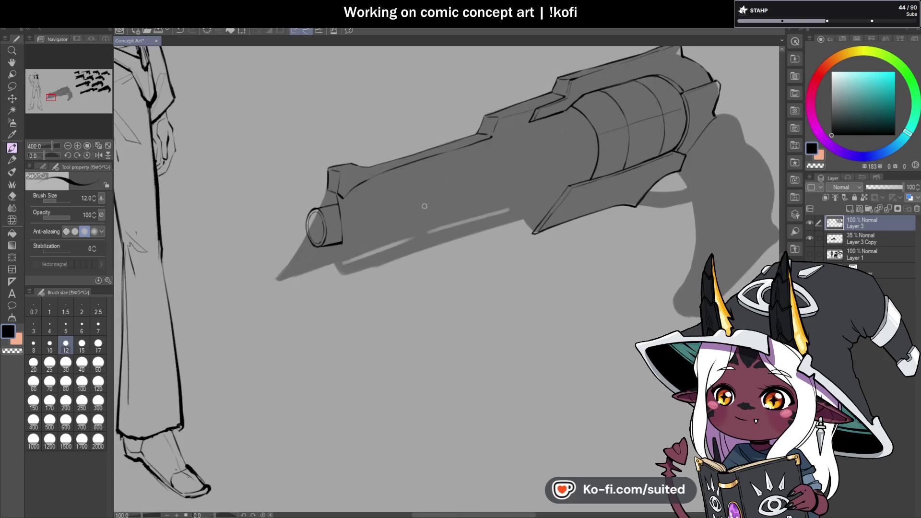
- Check the mirrored view, remove the barrel's two stray left-edge strokes, and flip back to normal
{"action": "left_click", "coordinate": [98, 155]}
{"action": "key", "text": "ctrl+plus"}
{"action": "key", "text": "ctrl+plus"}
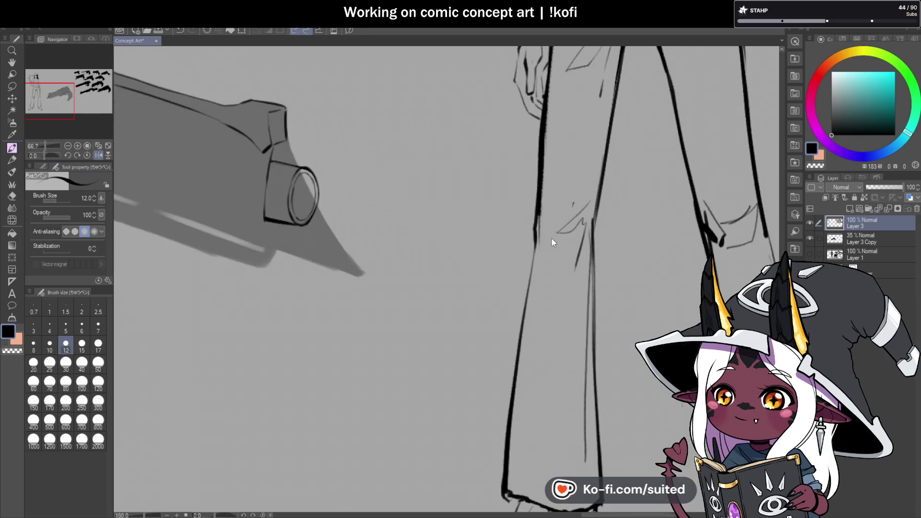
{"action": "key", "text": "ctrl+z"}
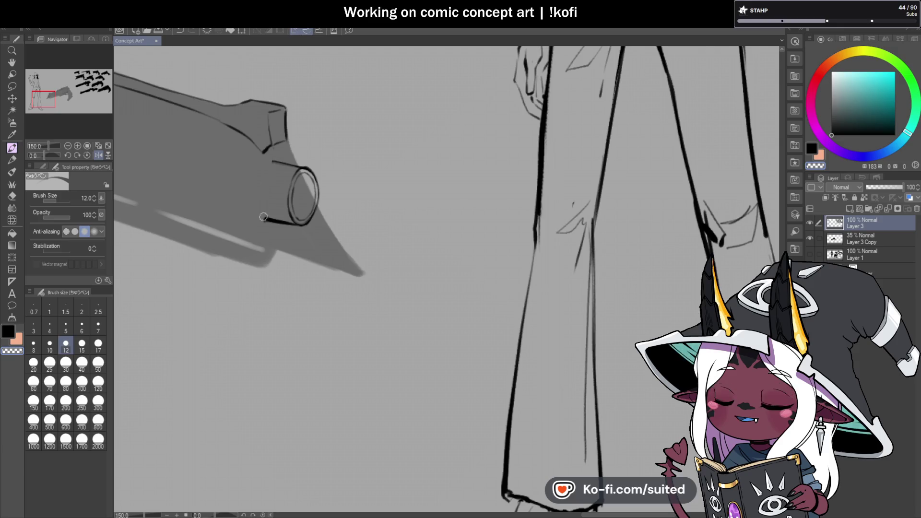
{"action": "key", "text": "ctrl+z"}
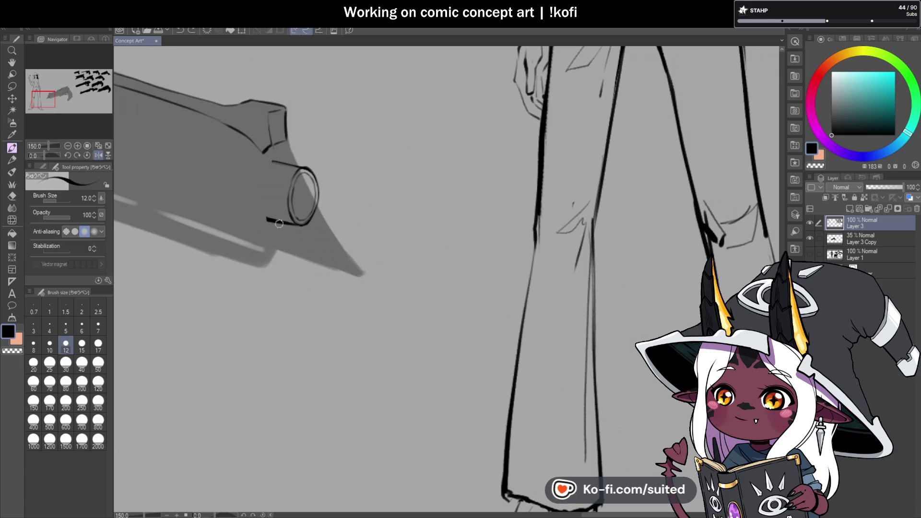
{"action": "key", "text": "h"}
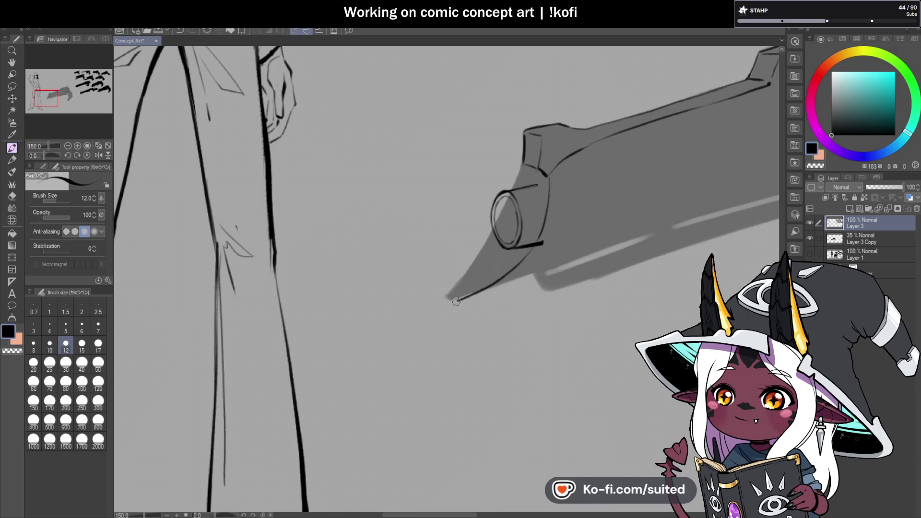
- Outline the edge of the pointed tip below the muzzle
{"action": "left_click_drag", "start_coordinate": [448, 295], "coordinate": [486, 241]}
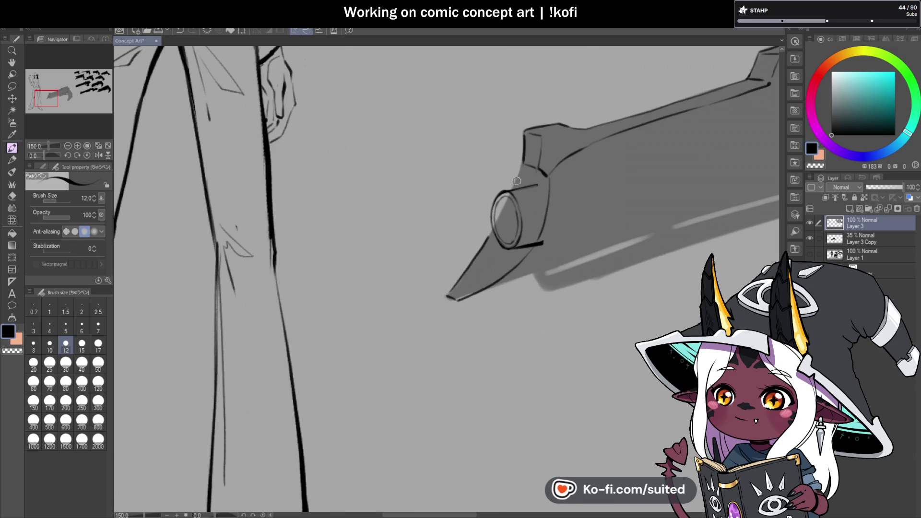
{"action": "scroll", "coordinate": [369, 245], "scroll_direction": "down", "scroll_amount": 3}
{"action": "scroll", "coordinate": [398, 226], "scroll_direction": "up", "scroll_amount": 4}
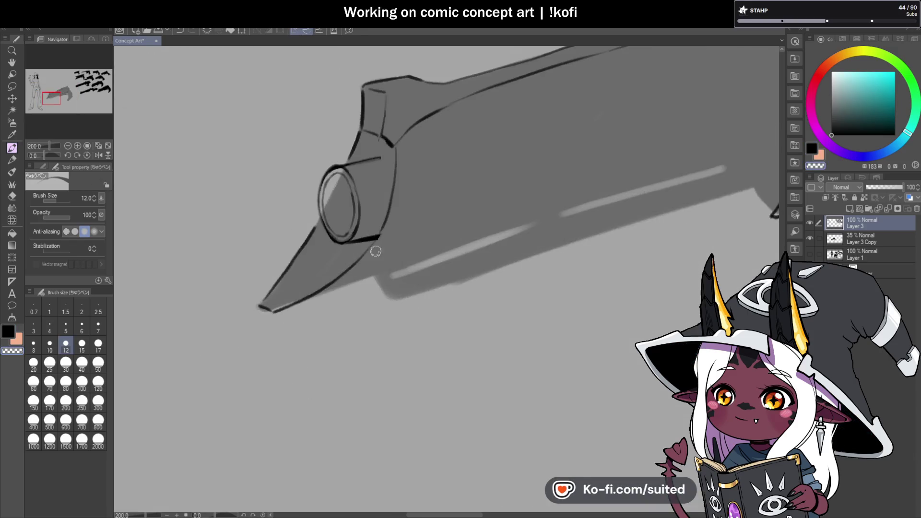
- Redraw the barrel's top edge as a thicker line toward the rail, discarding a trial bracket-corner stroke
{"action": "scroll", "coordinate": [398, 181], "scroll_direction": "up", "scroll_amount": 3}
{"action": "key", "text": "ctrl+z"}
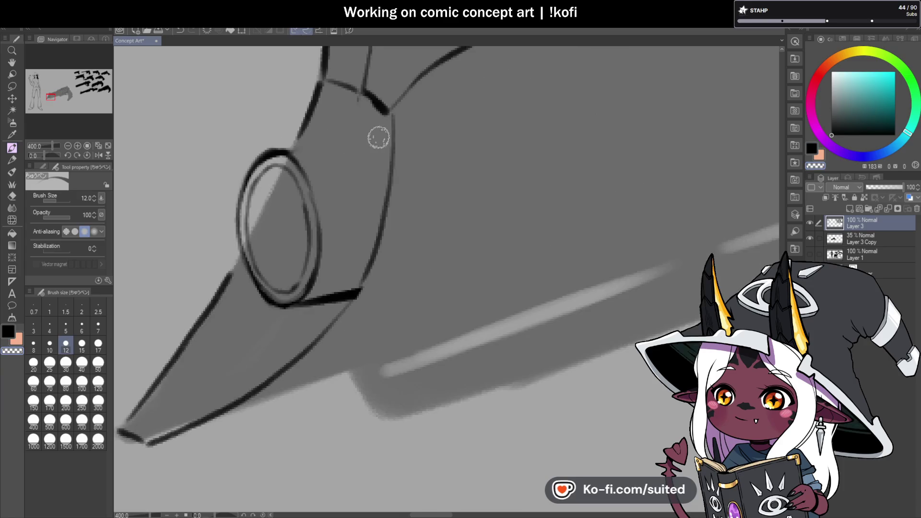
{"action": "left_click_drag", "start_coordinate": [270, 151], "coordinate": [394, 138]}
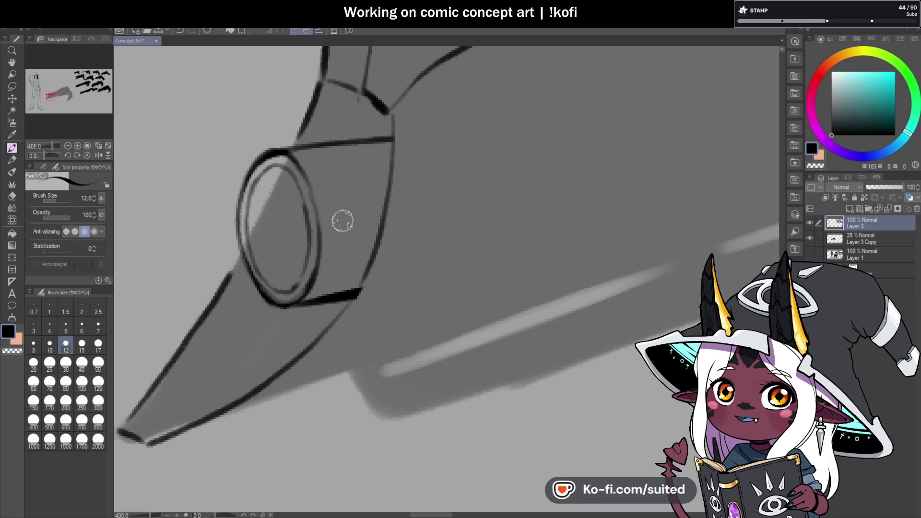
{"action": "scroll", "coordinate": [343, 222], "scroll_direction": "down", "scroll_amount": 4}
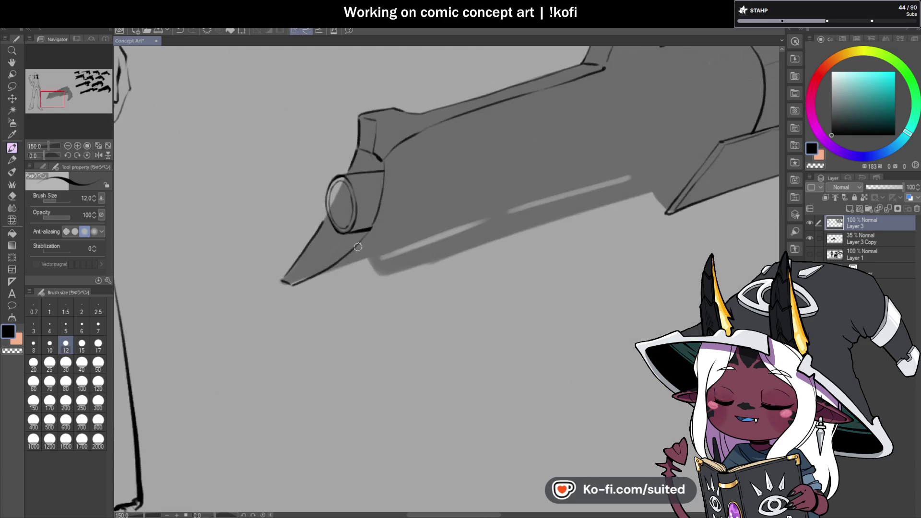
{"action": "scroll", "coordinate": [383, 150], "scroll_direction": "up", "scroll_amount": 4}
{"action": "left_click_drag", "start_coordinate": [369, 117], "coordinate": [394, 144]}
{"action": "key", "text": "ctrl+z"}
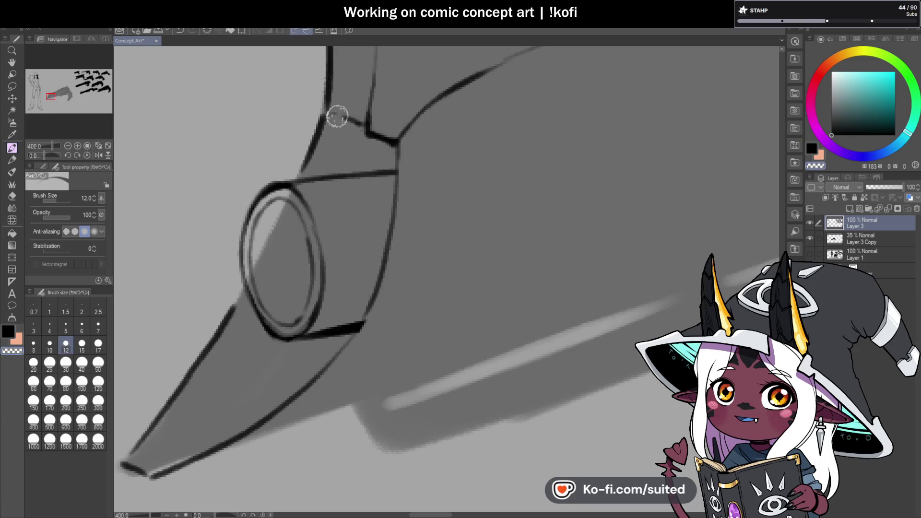
{"action": "scroll", "coordinate": [358, 115], "scroll_direction": "down", "scroll_amount": 3}
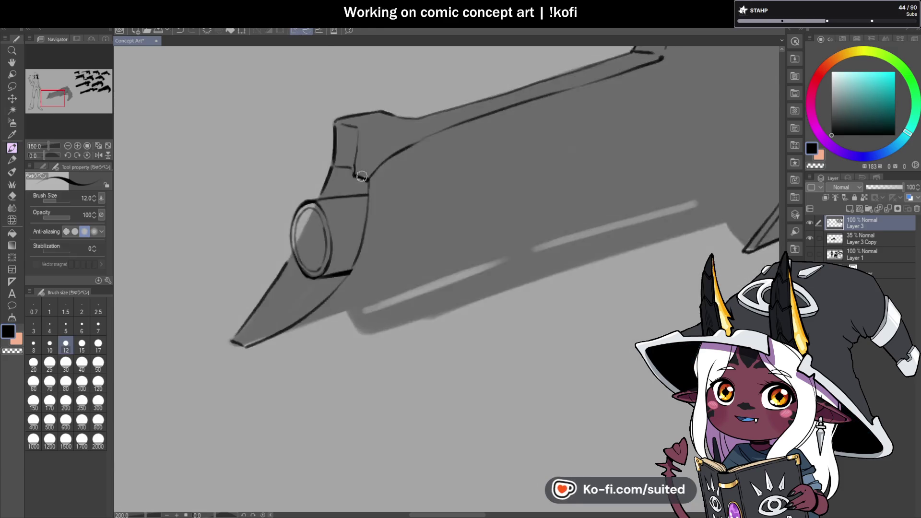
{"action": "scroll", "coordinate": [352, 151], "scroll_direction": "up", "scroll_amount": 3}
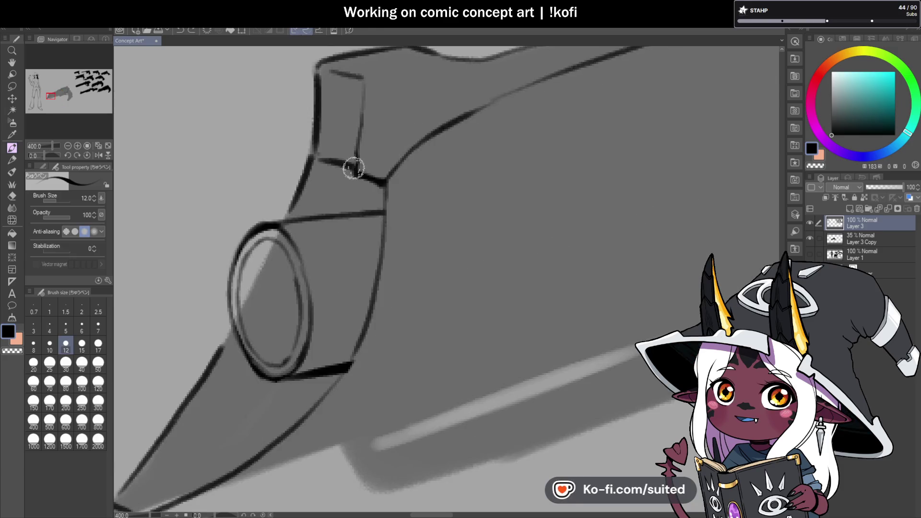
{"action": "scroll", "coordinate": [373, 205], "scroll_direction": "down", "scroll_amount": 3}
{"action": "scroll", "coordinate": [374, 204], "scroll_direction": "down", "scroll_amount": 2}
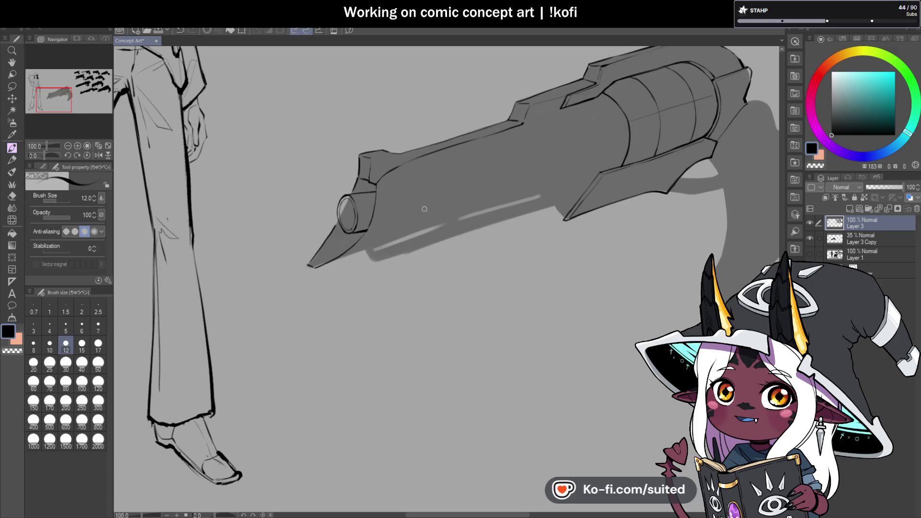
- Zoom into the muzzle and ink its lower-left edge and tip
{"action": "scroll", "coordinate": [424, 209], "scroll_direction": "up", "scroll_amount": 1}
{"action": "scroll", "coordinate": [412, 196], "scroll_direction": "up", "scroll_amount": 2}
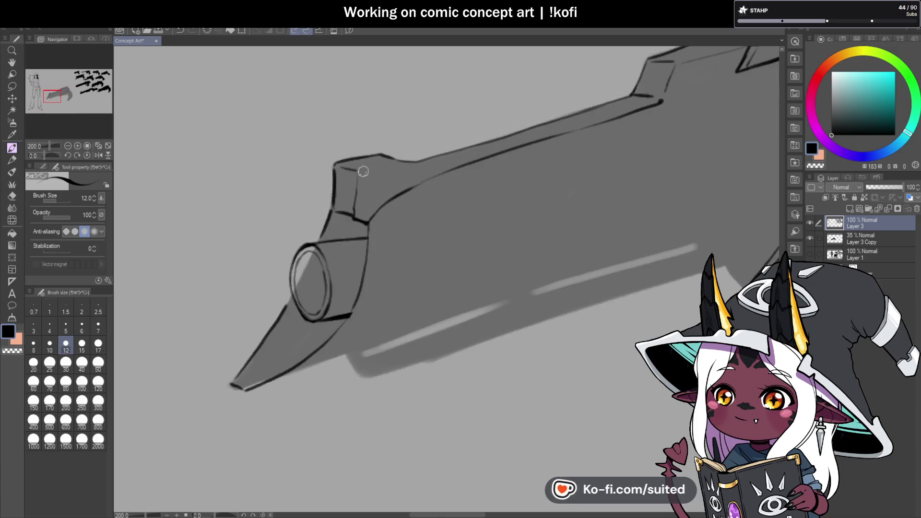
{"action": "scroll", "coordinate": [389, 167], "scroll_direction": "up", "scroll_amount": 1}
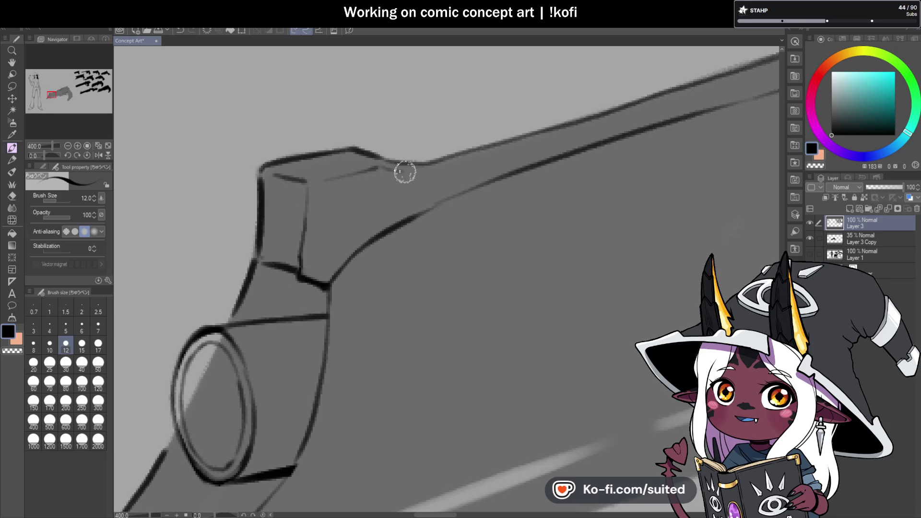
{"action": "scroll", "coordinate": [401, 172], "scroll_direction": "down", "scroll_amount": 4}
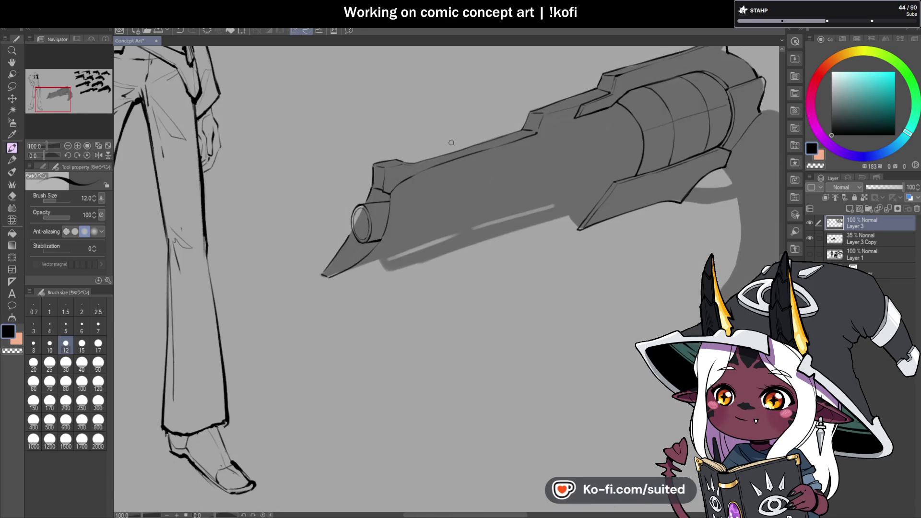
{"action": "scroll", "coordinate": [377, 217], "scroll_direction": "up", "scroll_amount": 1}
{"action": "scroll", "coordinate": [344, 243], "scroll_direction": "up", "scroll_amount": 1}
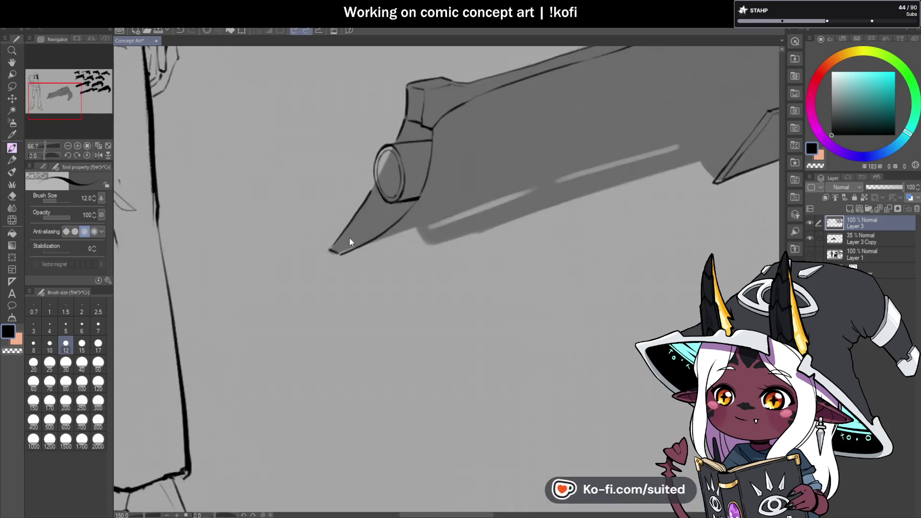
{"action": "scroll", "coordinate": [371, 189], "scroll_direction": "up", "scroll_amount": 2}
{"action": "mouse_move", "coordinate": [353, 210]}
{"action": "left_mouse_down"}
{"action": "mouse_move", "coordinate": [267, 322]}
{"action": "mouse_move", "coordinate": [297, 339]}
{"action": "left_mouse_up"}
{"action": "scroll", "coordinate": [301, 228], "scroll_direction": "down", "scroll_amount": 2}
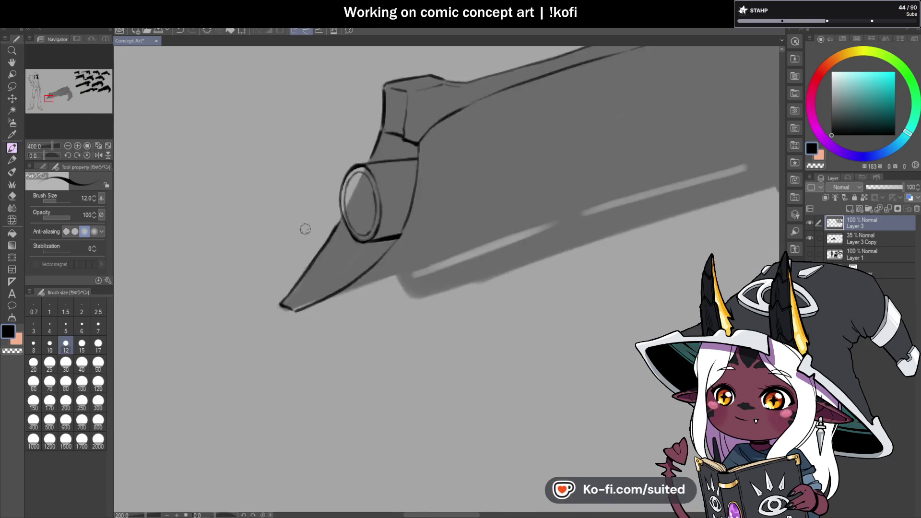
- Ink the lower edge from the muzzle tip along the barrel's underside
{"action": "key", "text": "c"}
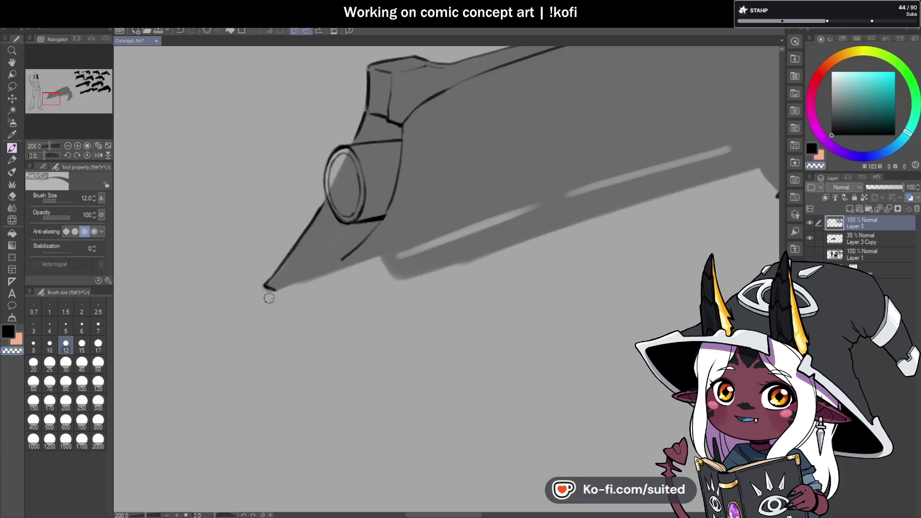
{"action": "scroll", "coordinate": [270, 298], "scroll_direction": "up", "scroll_amount": 2}
{"action": "left_click_drag", "start_coordinate": [277, 286], "coordinate": [428, 204]}
{"action": "left_click_drag", "start_coordinate": [274, 289], "coordinate": [469, 214]}
{"action": "scroll", "coordinate": [384, 250], "scroll_direction": "down", "scroll_amount": 2}
{"action": "scroll", "coordinate": [385, 250], "scroll_direction": "down", "scroll_amount": 2}
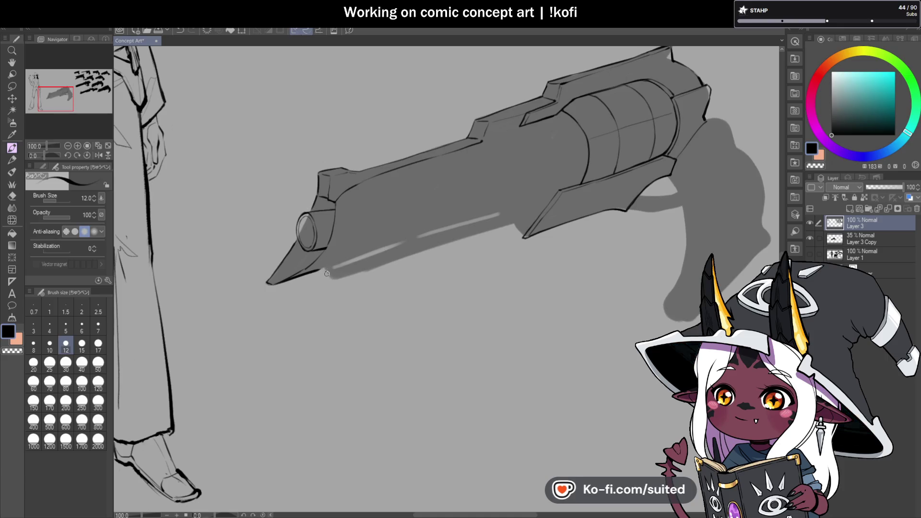
{"action": "scroll", "coordinate": [330, 250], "scroll_direction": "up", "scroll_amount": 2}
- Darken the line beneath the muzzle cylinder and add a thin line above it
{"action": "left_click_drag", "start_coordinate": [315, 249], "coordinate": [272, 274]}
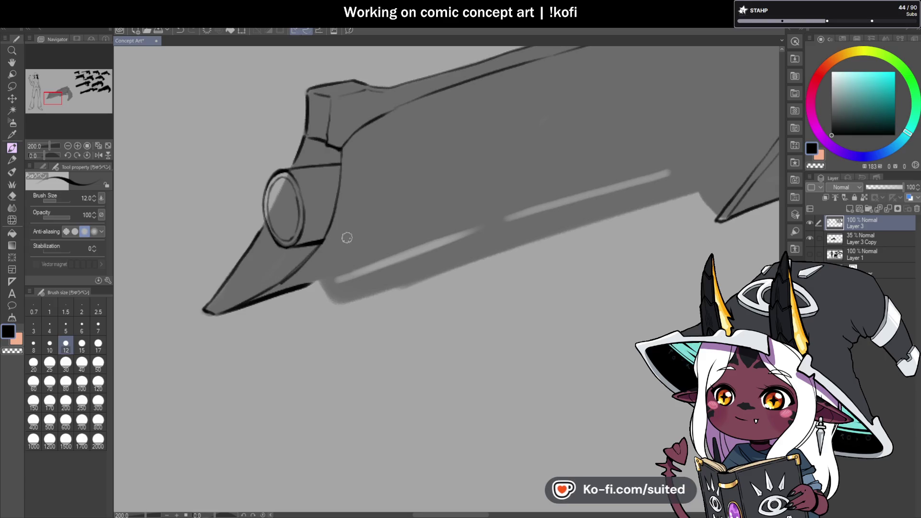
{"action": "key", "text": "c"}
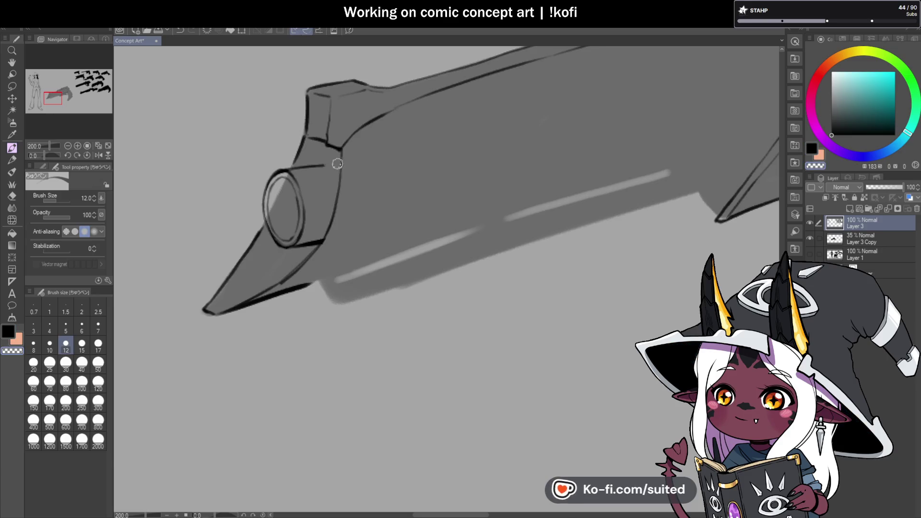
{"action": "scroll", "coordinate": [338, 165], "scroll_direction": "up", "scroll_amount": 2}
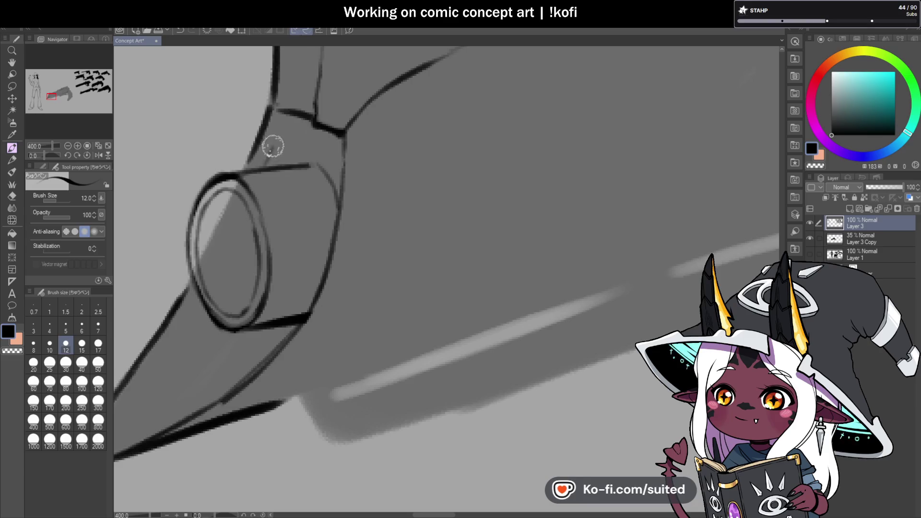
{"action": "mouse_move", "coordinate": [276, 137]}
{"action": "left_mouse_down"}
{"action": "mouse_move", "coordinate": [337, 140]}
{"action": "mouse_move", "coordinate": [336, 190]}
{"action": "left_mouse_up"}
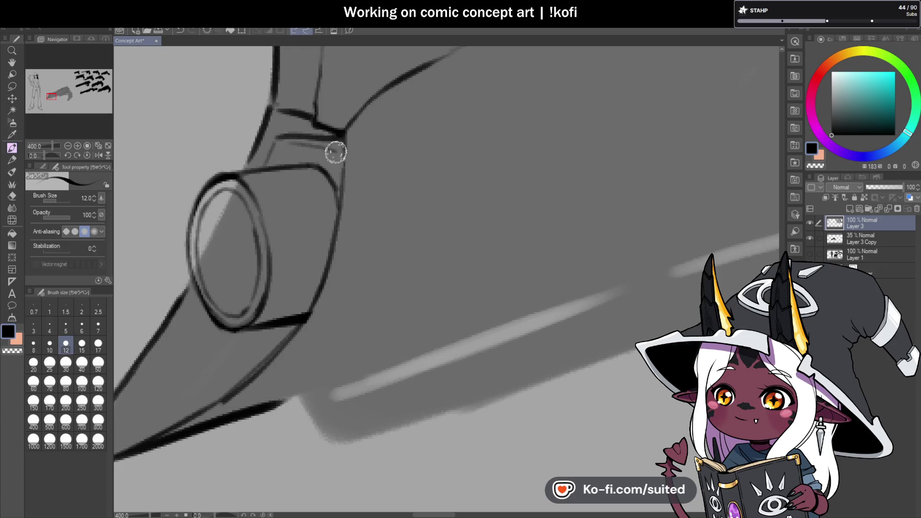
{"action": "scroll", "coordinate": [343, 154], "scroll_direction": "down", "scroll_amount": 5}
{"action": "scroll", "coordinate": [391, 170], "scroll_direction": "down", "scroll_amount": 2}
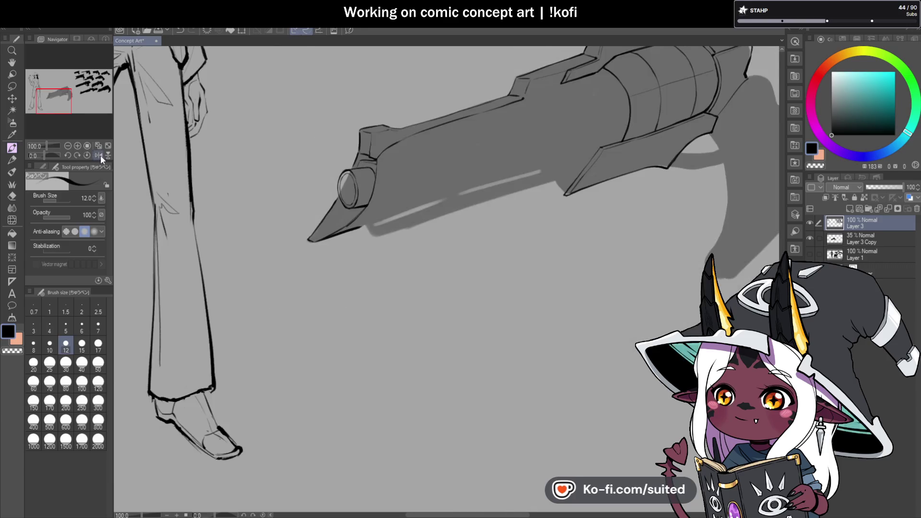
- In the mirrored view, try tracing the barrel's outer contour to the tip, undo it, and unmirror the view
{"action": "left_click", "coordinate": [99, 155]}
{"action": "scroll", "coordinate": [511, 204], "scroll_direction": "up", "scroll_amount": 4}
{"action": "scroll", "coordinate": [422, 168], "scroll_direction": "up", "scroll_amount": 3}
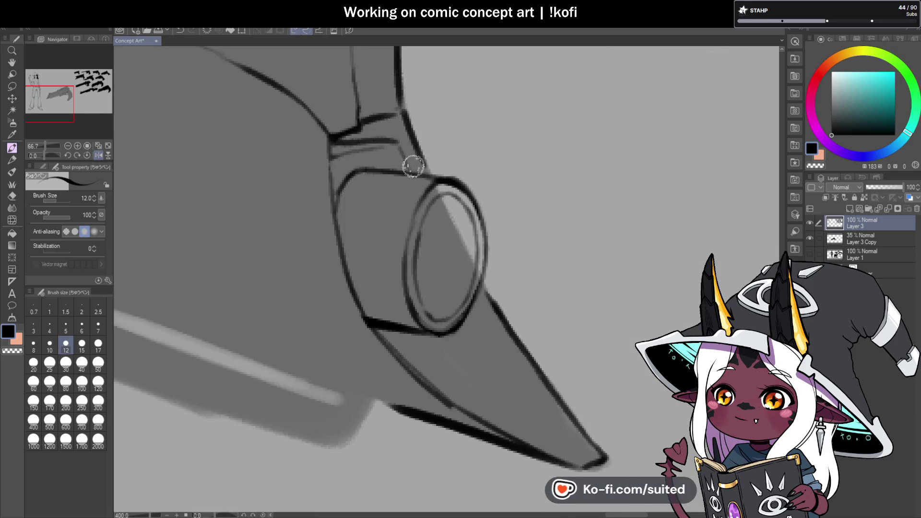
{"action": "mouse_move", "coordinate": [317, 141]}
{"action": "left_mouse_down"}
{"action": "mouse_move", "coordinate": [343, 296]}
{"action": "mouse_move", "coordinate": [458, 422]}
{"action": "left_mouse_up"}
{"action": "scroll", "coordinate": [450, 417], "scroll_direction": "down", "scroll_amount": 3}
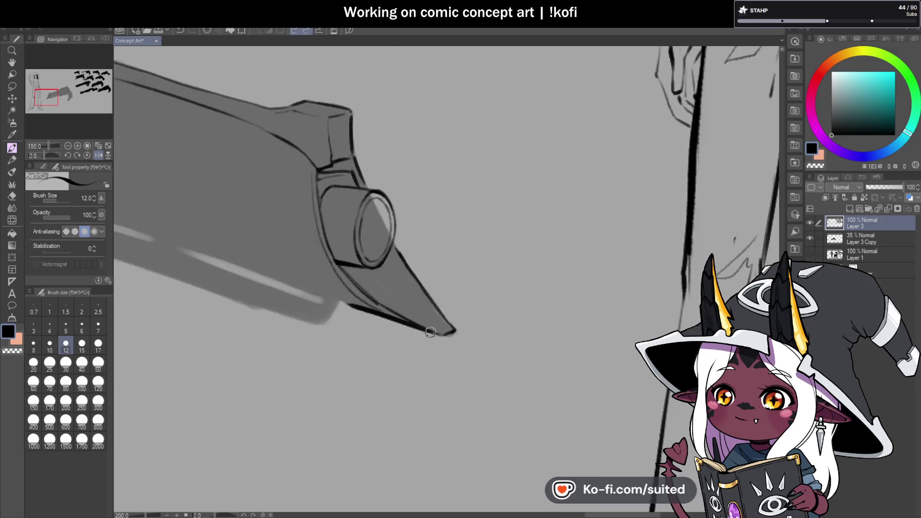
{"action": "scroll", "coordinate": [236, 133], "scroll_direction": "up", "scroll_amount": 4}
{"action": "scroll", "coordinate": [317, 291], "scroll_direction": "down", "scroll_amount": 1}
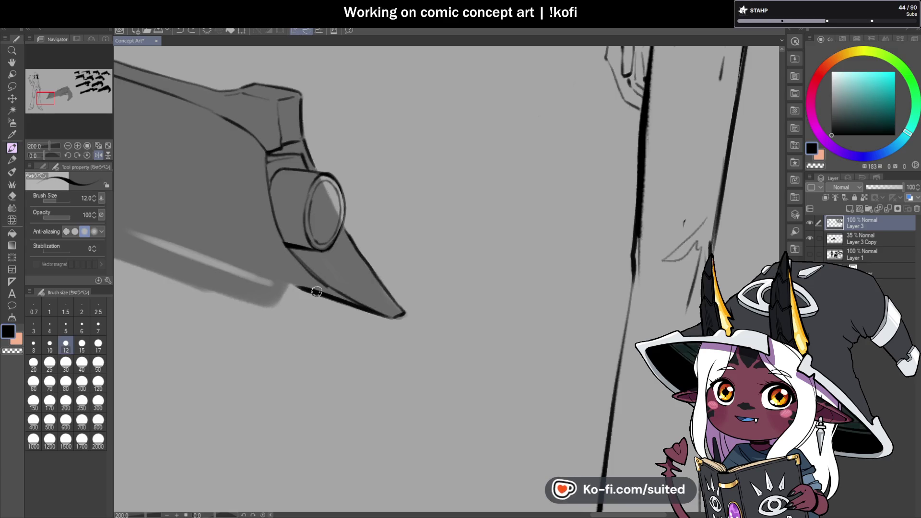
{"action": "scroll", "coordinate": [329, 263], "scroll_direction": "up", "scroll_amount": 2}
{"action": "scroll", "coordinate": [262, 254], "scroll_direction": "down", "scroll_amount": 2}
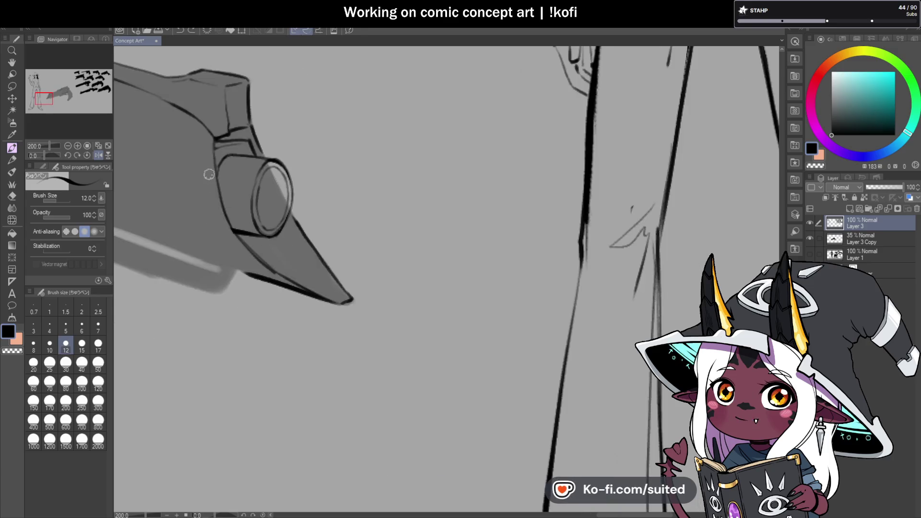
{"action": "key", "text": "ctrl+z"}
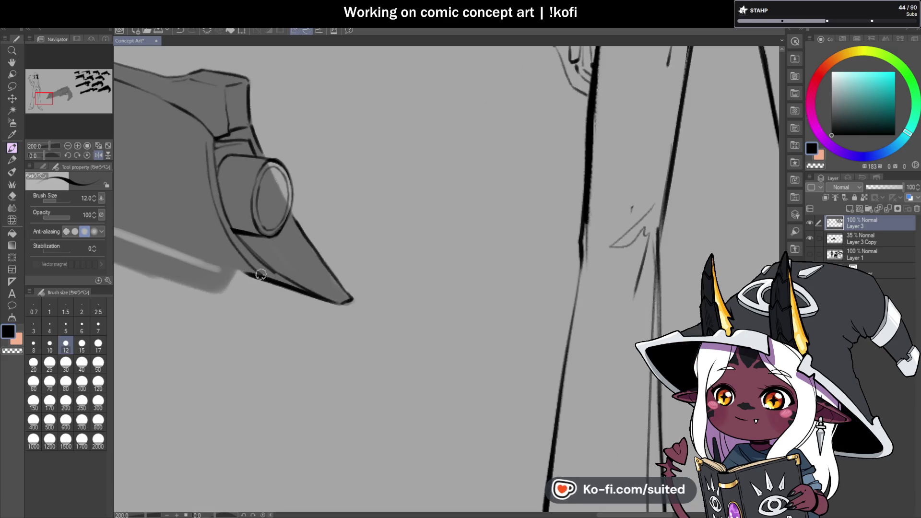
{"action": "left_click", "coordinate": [98, 156]}
{"action": "scroll", "coordinate": [393, 241], "scroll_direction": "down", "scroll_amount": 2}
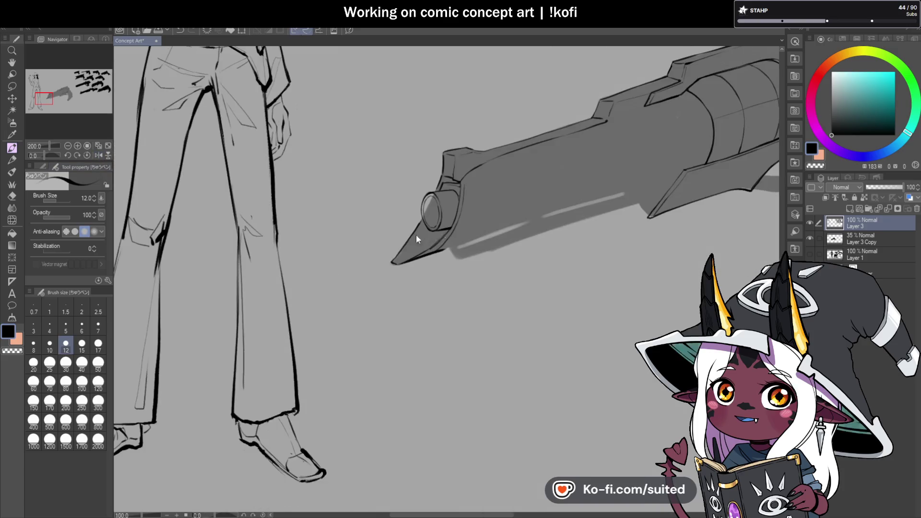
- Ink the lower edge of the muzzle tip and save the drawing
{"action": "scroll", "coordinate": [434, 245], "scroll_direction": "up", "scroll_amount": 2}
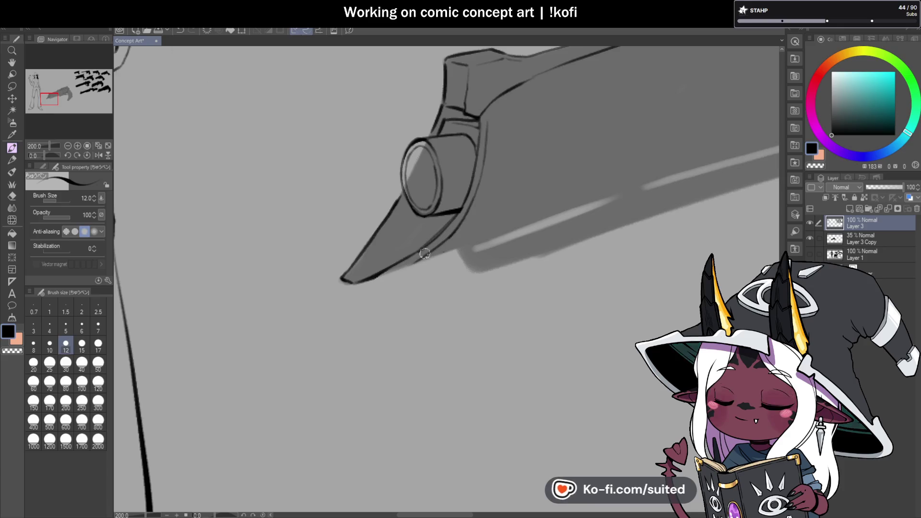
{"action": "left_click_drag", "start_coordinate": [372, 278], "coordinate": [464, 247]}
{"action": "left_click_drag", "start_coordinate": [382, 261], "coordinate": [367, 264]}
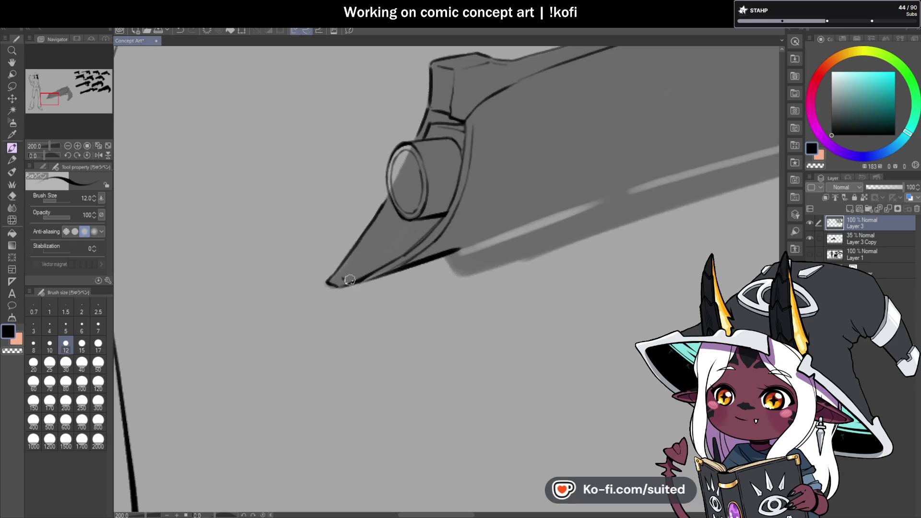
{"action": "key", "text": "ctrl+s"}
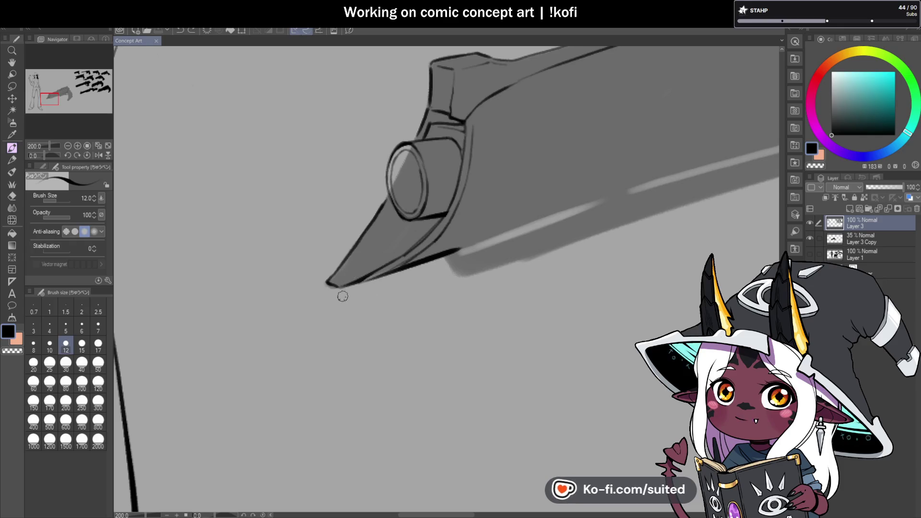
{"action": "scroll", "coordinate": [341, 294], "scroll_direction": "down", "scroll_amount": 3}
{"action": "scroll", "coordinate": [339, 265], "scroll_direction": "up", "scroll_amount": 3}
{"action": "scroll", "coordinate": [253, 265], "scroll_direction": "down", "scroll_amount": 1}
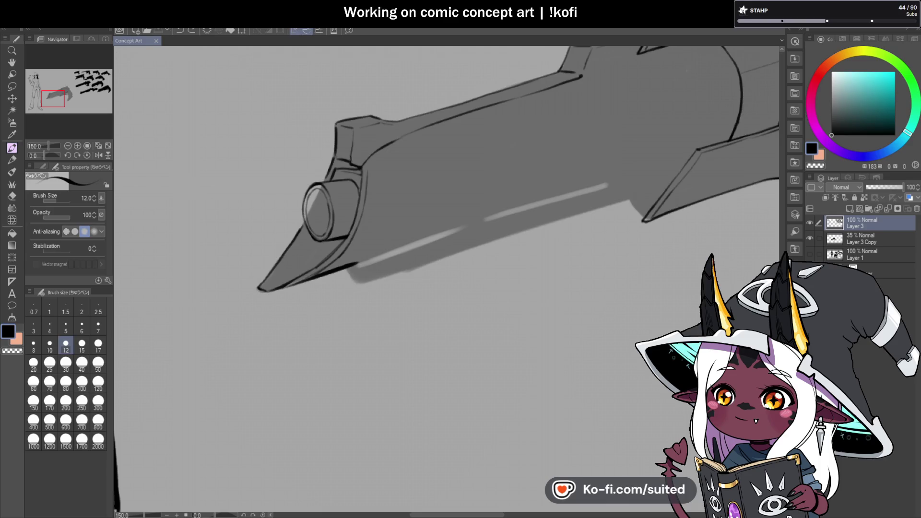
- Add a tip stroke, ink the muzzle cylinder's left edge, redraw the tip's lower edge, and save
{"action": "scroll", "coordinate": [271, 279], "scroll_direction": "up", "scroll_amount": 1}
{"action": "left_click_drag", "start_coordinate": [258, 290], "coordinate": [267, 280]}
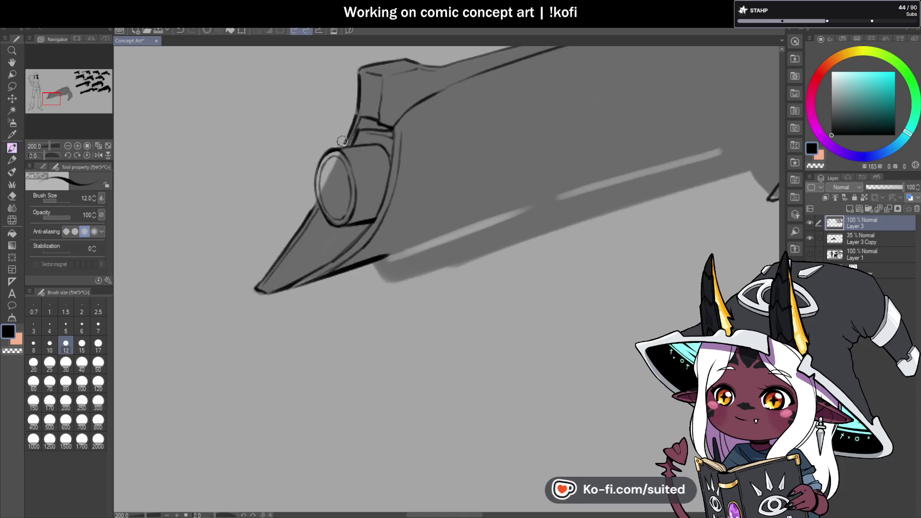
{"action": "scroll", "coordinate": [343, 135], "scroll_direction": "up", "scroll_amount": 2}
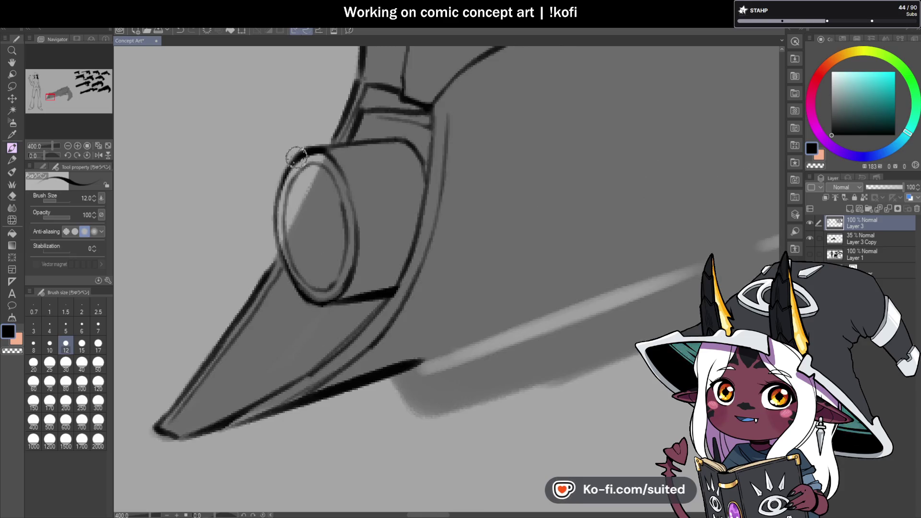
{"action": "left_click_drag", "start_coordinate": [310, 146], "coordinate": [279, 246]}
{"action": "scroll", "coordinate": [279, 246], "scroll_direction": "down", "scroll_amount": 2}
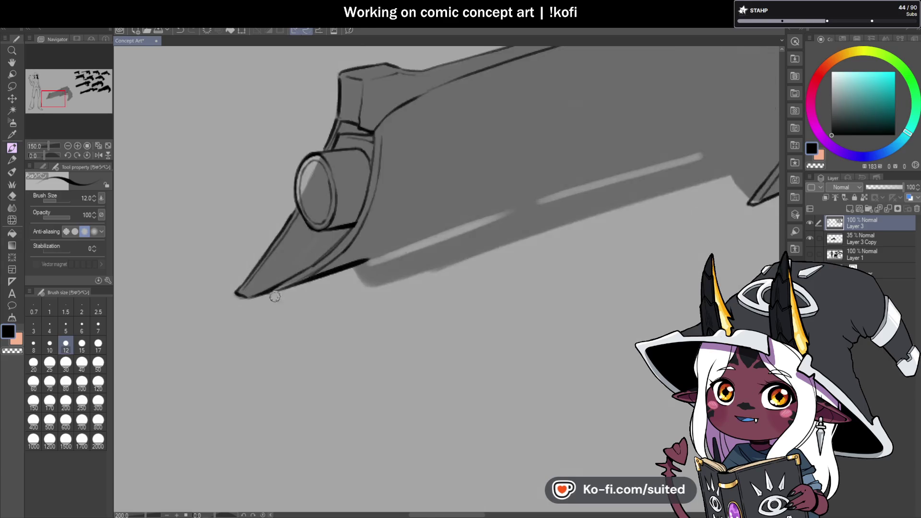
{"action": "scroll", "coordinate": [230, 292], "scroll_direction": "up", "scroll_amount": 2}
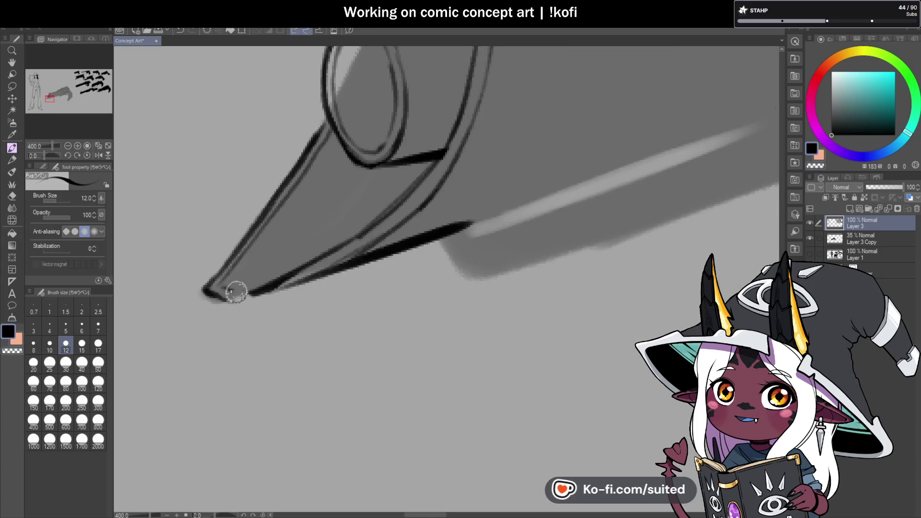
{"action": "left_click_drag", "start_coordinate": [239, 302], "coordinate": [286, 279]}
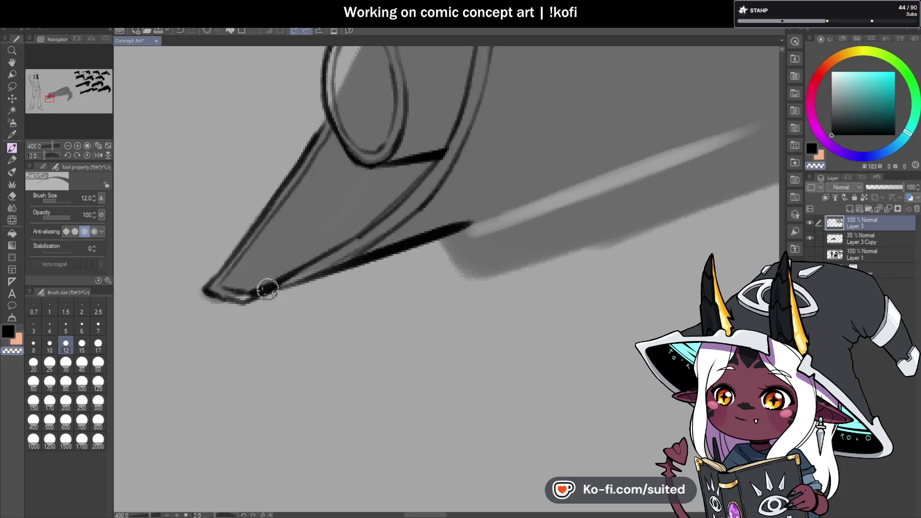
{"action": "key", "text": "ctrl+s"}
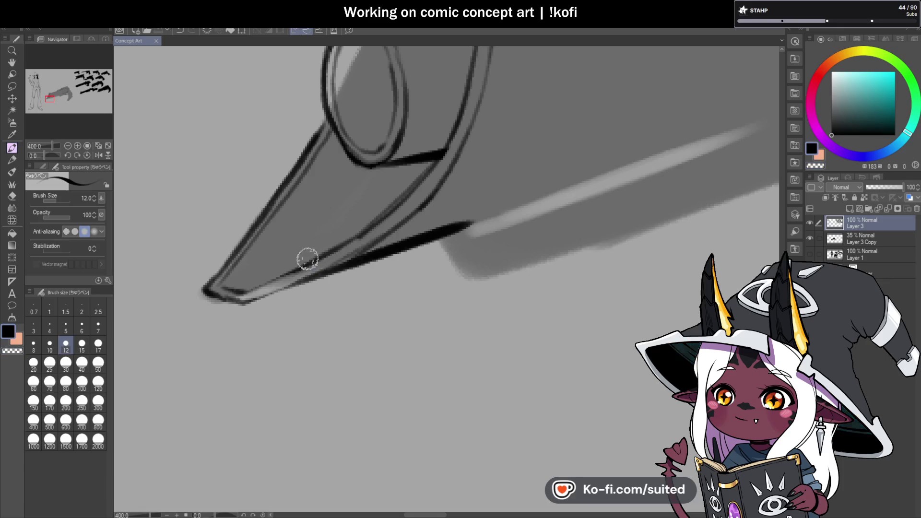
- Ink the underside line from the muzzle tip along the barrel and save Concept Art
{"action": "left_click_drag", "start_coordinate": [240, 302], "coordinate": [343, 269]}
{"action": "scroll", "coordinate": [339, 275], "scroll_direction": "down", "scroll_amount": 3}
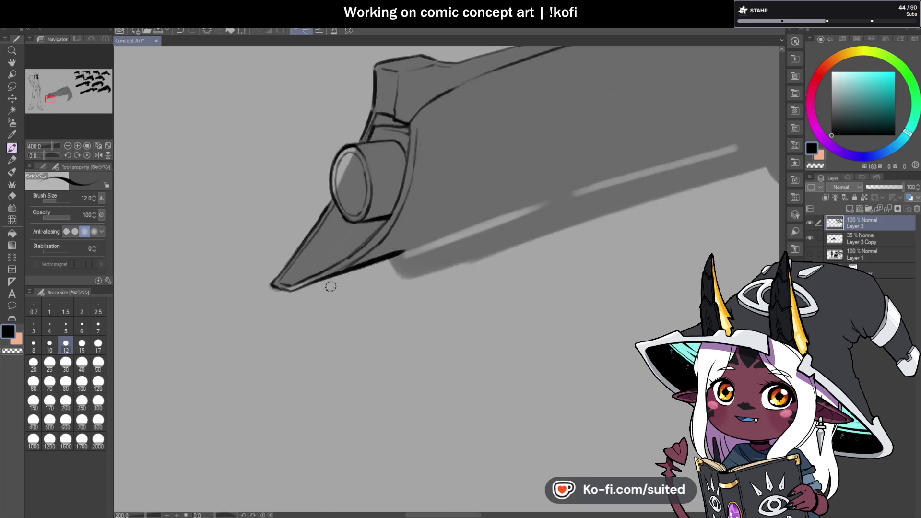
{"action": "scroll", "coordinate": [358, 297], "scroll_direction": "down", "scroll_amount": 2}
{"action": "key", "text": "ctrl+s"}
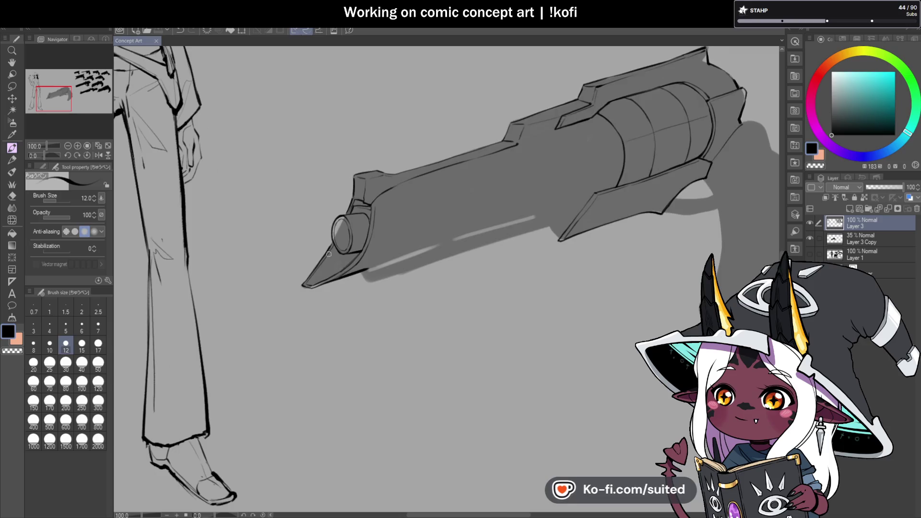
{"action": "scroll", "coordinate": [358, 297], "scroll_direction": "down", "scroll_amount": 2}
{"action": "scroll", "coordinate": [407, 182], "scroll_direction": "up", "scroll_amount": 4}
- Draw a short line on the gun barrel
{"action": "left_click_drag", "start_coordinate": [379, 139], "coordinate": [403, 235]}
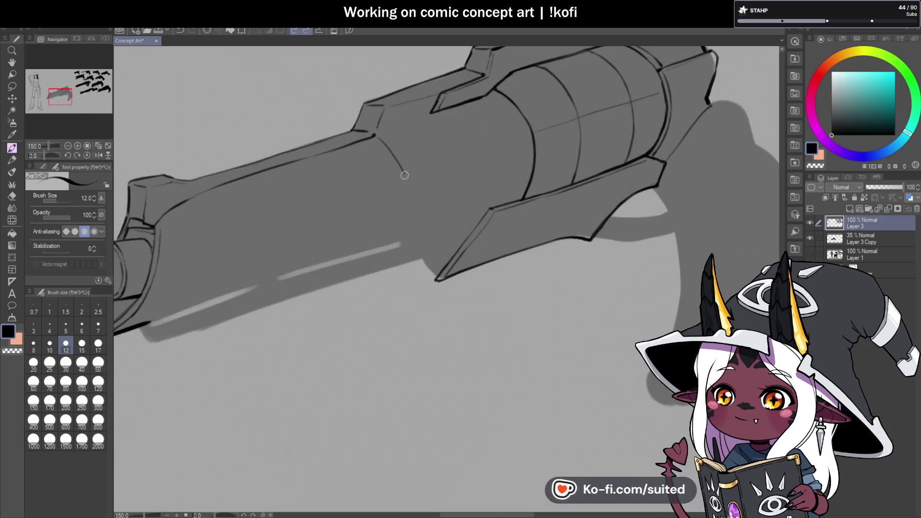
{"action": "scroll", "coordinate": [432, 234], "scroll_direction": "down", "scroll_amount": 3}
{"action": "scroll", "coordinate": [485, 238], "scroll_direction": "up", "scroll_amount": 1}
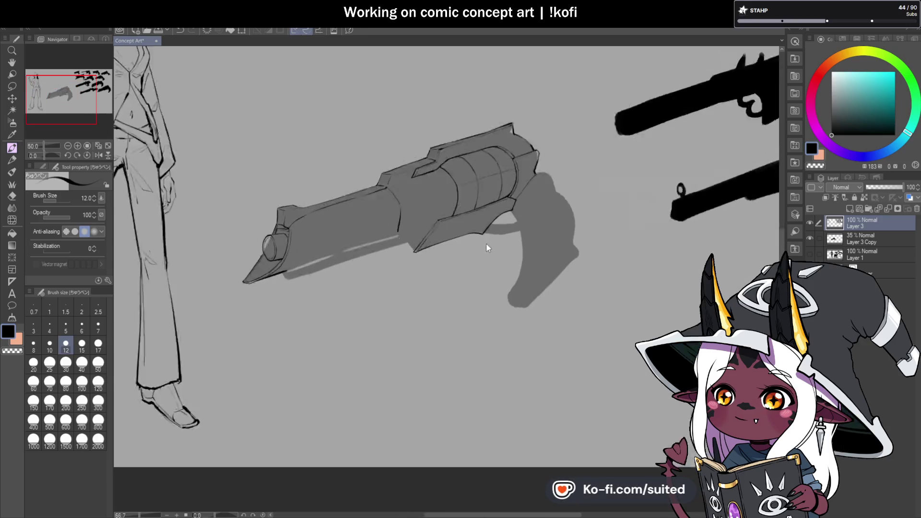
- Mirror the canvas and toggle the grey fill layer, Layer 3 Copy, to check the drawing, then unmirror
{"action": "left_click", "coordinate": [98, 156]}
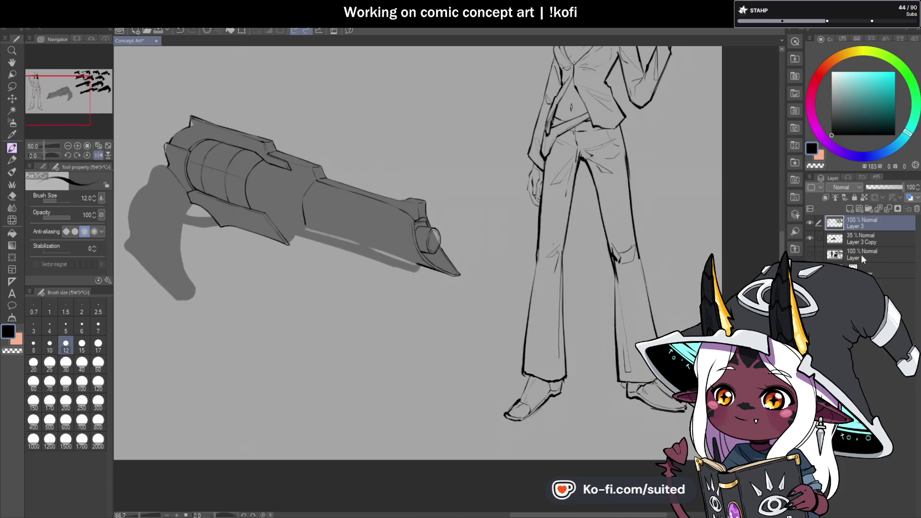
{"action": "left_click", "coordinate": [810, 238]}
{"action": "left_click", "coordinate": [813, 236]}
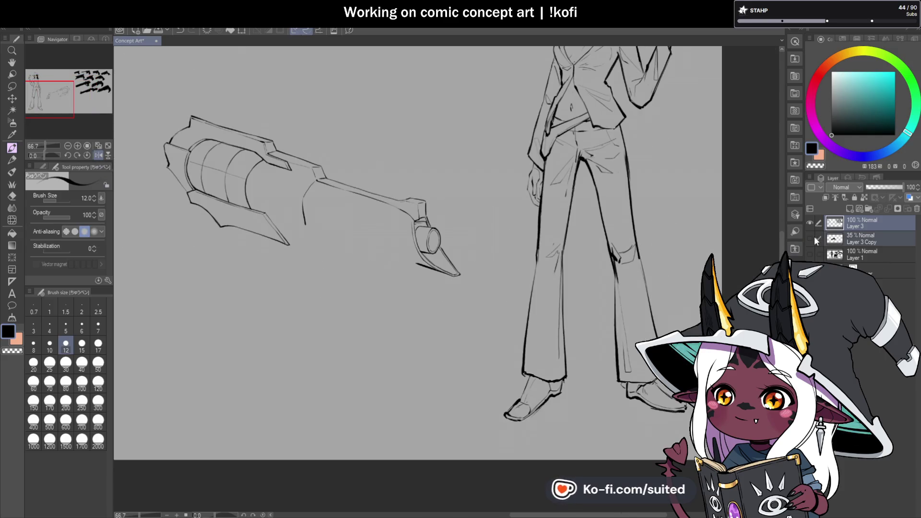
{"action": "left_click", "coordinate": [812, 237]}
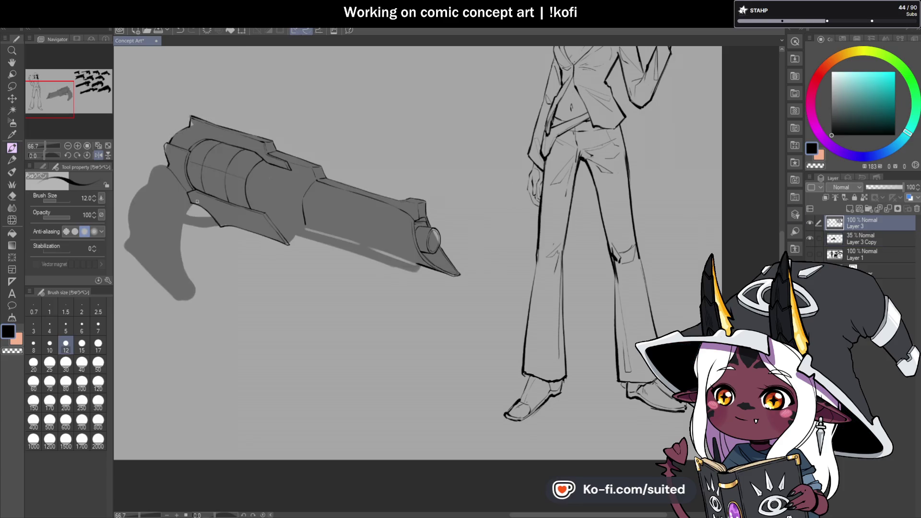
{"action": "left_click", "coordinate": [99, 156]}
- Ink the barrel's lower-edge line, undoing and redrawing it further along the barrel
{"action": "scroll", "coordinate": [667, 191], "scroll_direction": "down", "scroll_amount": 1}
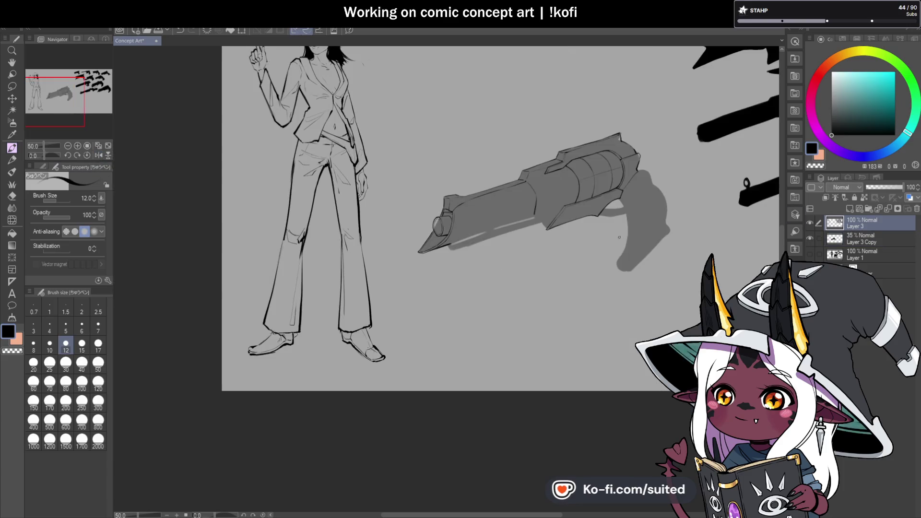
{"action": "scroll", "coordinate": [623, 233], "scroll_direction": "up", "scroll_amount": 1}
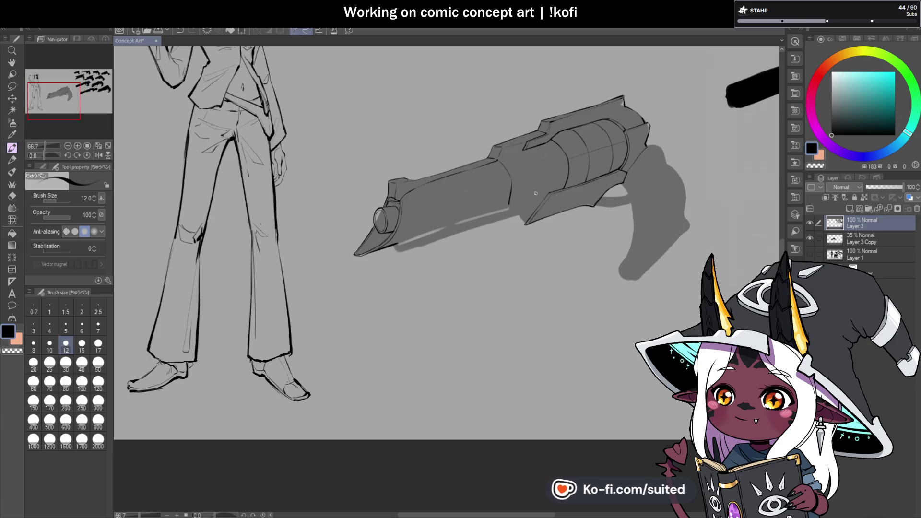
{"action": "scroll", "coordinate": [432, 220], "scroll_direction": "up", "scroll_amount": 1}
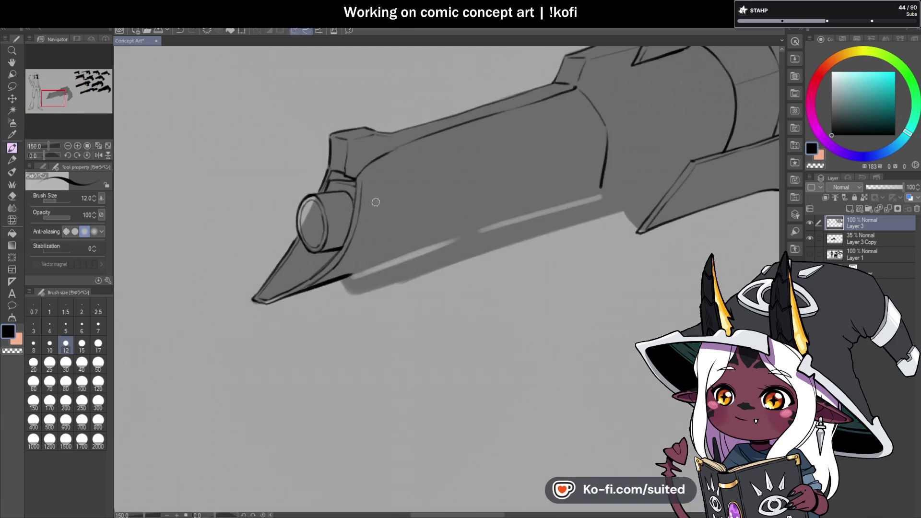
{"action": "scroll", "coordinate": [359, 175], "scroll_direction": "up", "scroll_amount": 2}
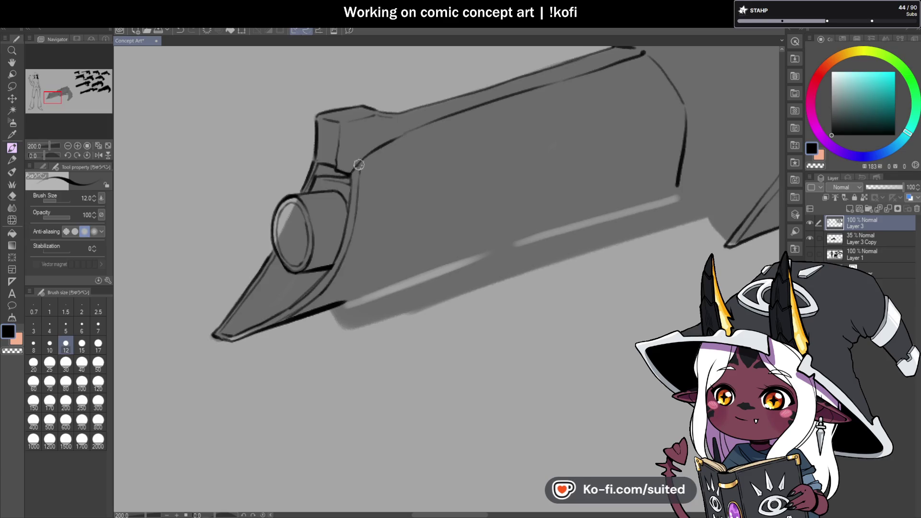
{"action": "scroll", "coordinate": [388, 257], "scroll_direction": "down", "scroll_amount": 3}
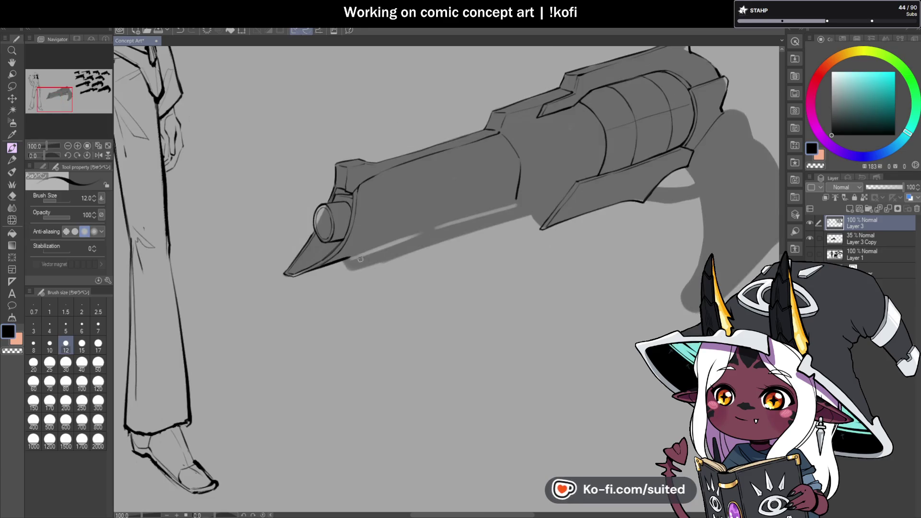
{"action": "scroll", "coordinate": [358, 259], "scroll_direction": "up", "scroll_amount": 2}
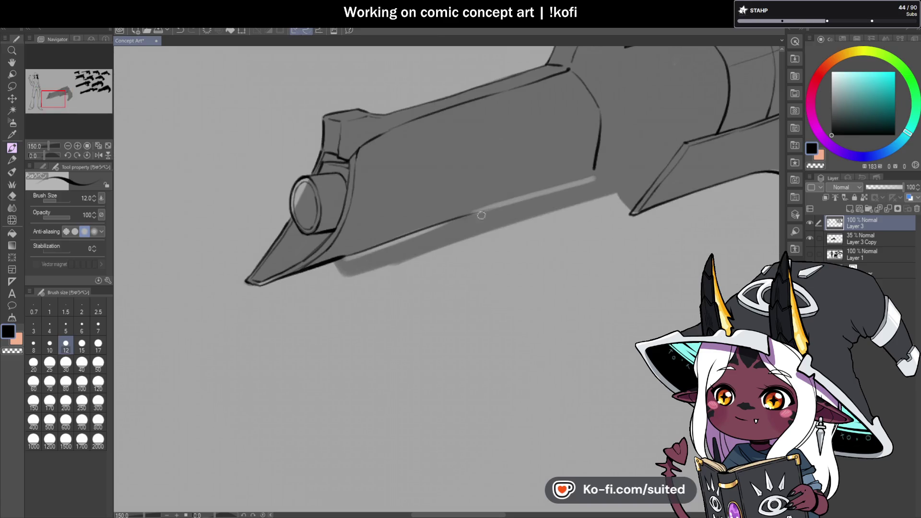
{"action": "left_click_drag", "start_coordinate": [344, 256], "coordinate": [593, 172]}
{"action": "key", "text": "ctrl+z"}
{"action": "left_click_drag", "start_coordinate": [458, 216], "coordinate": [590, 173]}
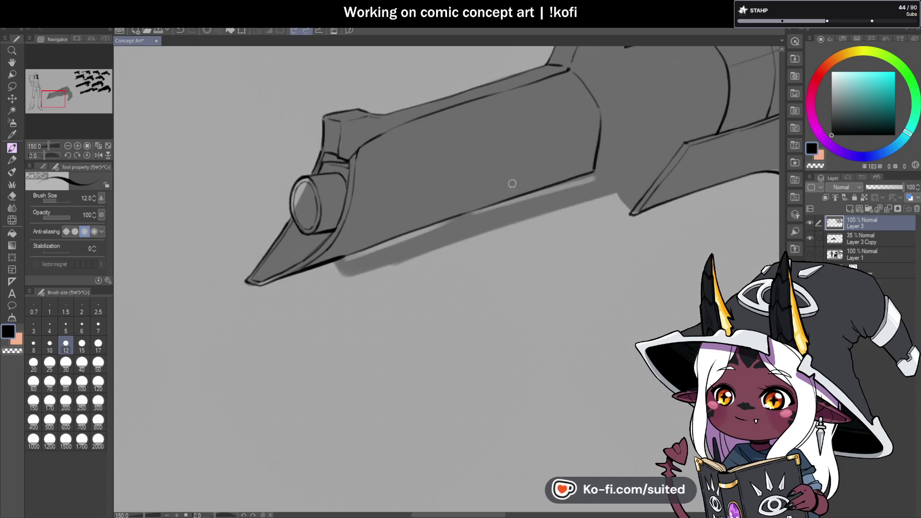
- Add a short seam line and ink the barrel's top edge, redrawn from the corner
{"action": "scroll", "coordinate": [338, 240], "scroll_direction": "down", "scroll_amount": 3}
{"action": "scroll", "coordinate": [352, 235], "scroll_direction": "up", "scroll_amount": 3}
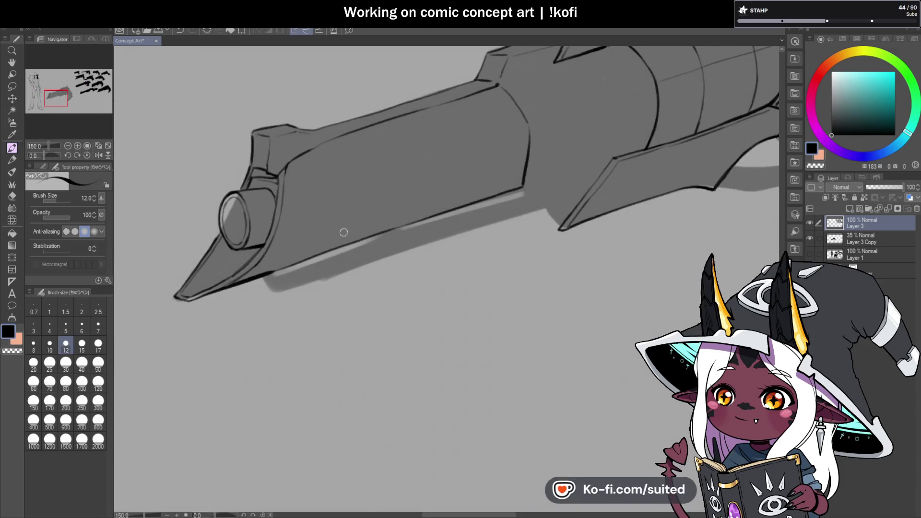
{"action": "left_click_drag", "start_coordinate": [330, 249], "coordinate": [354, 200]}
{"action": "left_click_drag", "start_coordinate": [371, 158], "coordinate": [518, 113]}
{"action": "key", "text": "ctrl+z"}
{"action": "left_click_drag", "start_coordinate": [365, 162], "coordinate": [521, 113]}
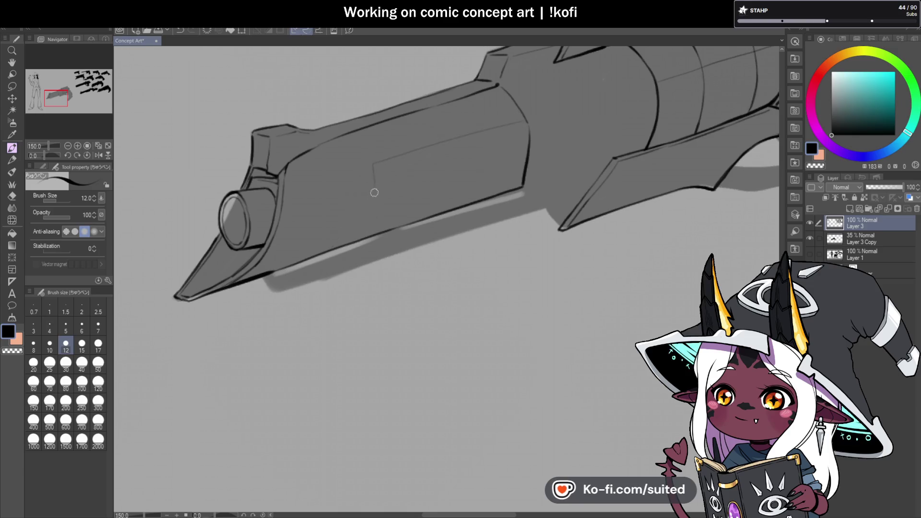
- Draw the barrel seam line toward the muzzle and mirror the canvas to review
{"action": "left_click_drag", "start_coordinate": [522, 121], "coordinate": [336, 246]}
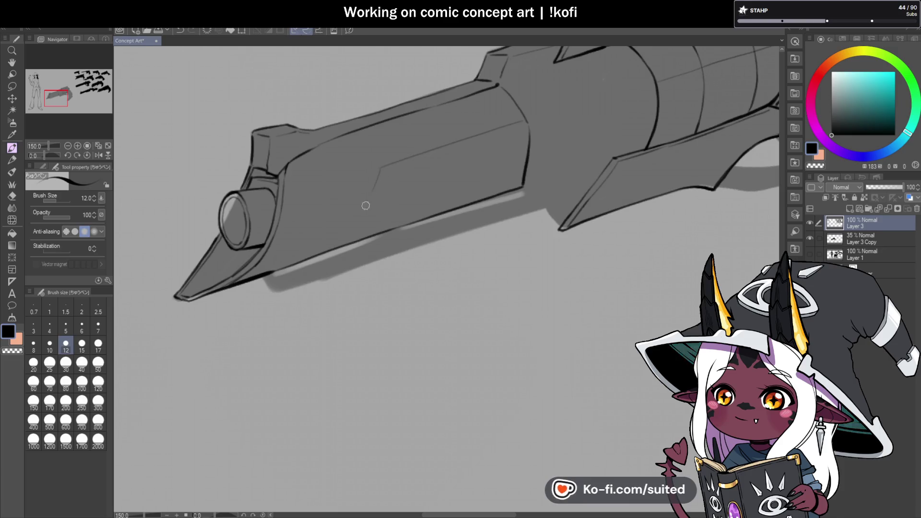
{"action": "scroll", "coordinate": [319, 226], "scroll_direction": "down", "scroll_amount": 2}
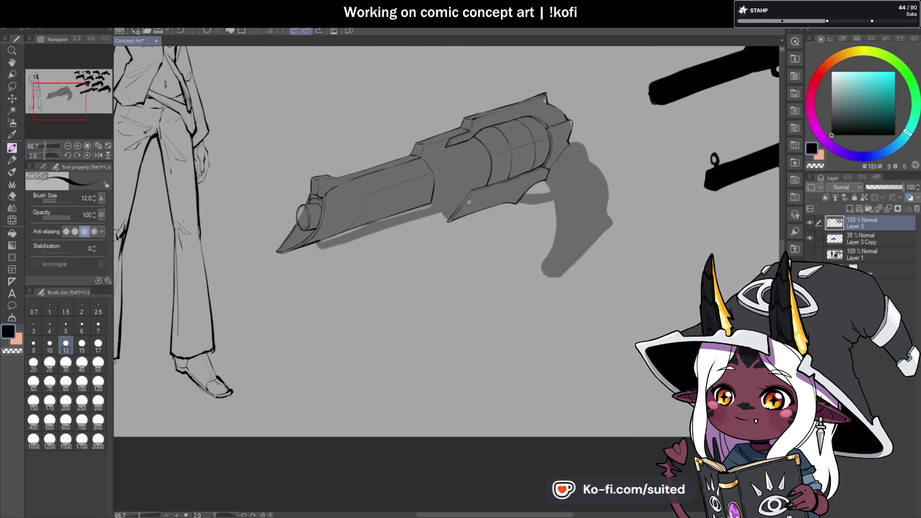
{"action": "left_click", "coordinate": [97, 155]}
{"action": "scroll", "coordinate": [466, 198], "scroll_direction": "up", "scroll_amount": 2}
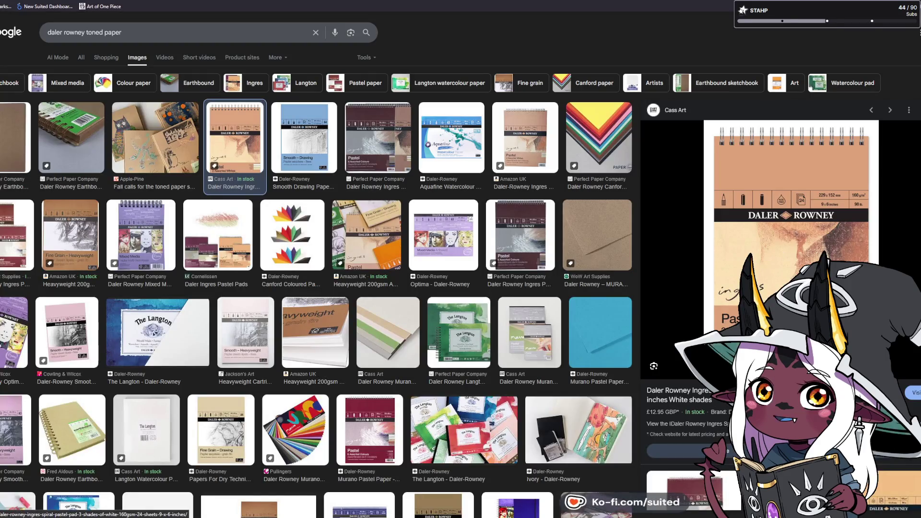
- Preview the Perfect Paper Company maroon pad and the Amazon.ca Daler Rowney pastel pad
{"action": "scroll", "coordinate": [781, 288], "scroll_direction": "down", "scroll_amount": 2}
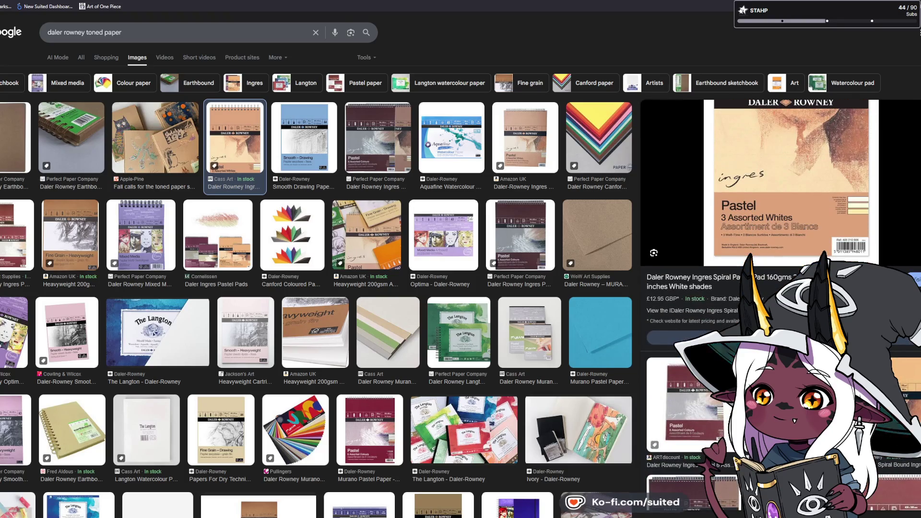
{"action": "left_click", "coordinate": [377, 138]}
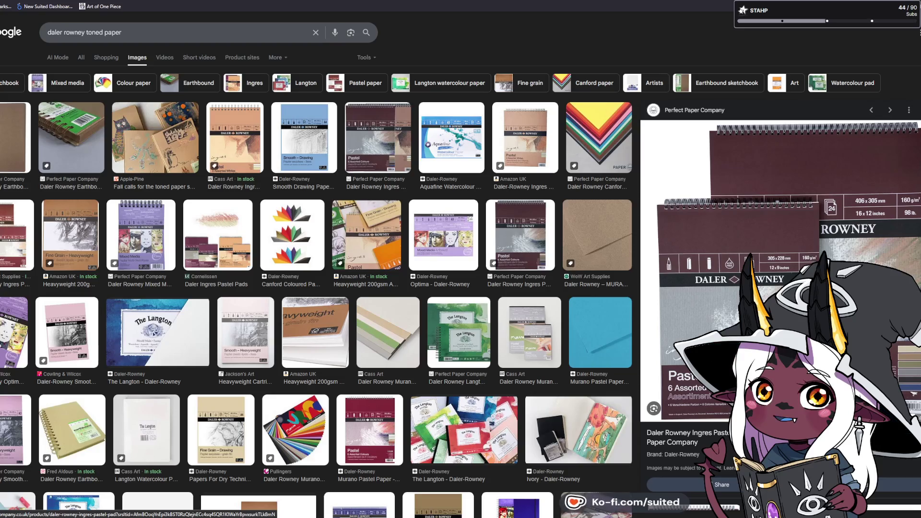
{"action": "scroll", "coordinate": [780, 240], "scroll_direction": "down", "scroll_amount": 4}
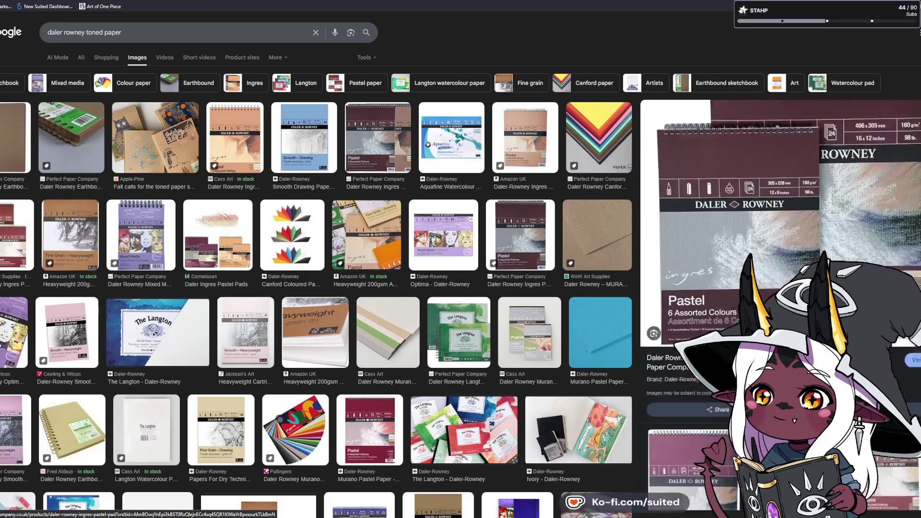
{"action": "left_click", "coordinate": [721, 353]}
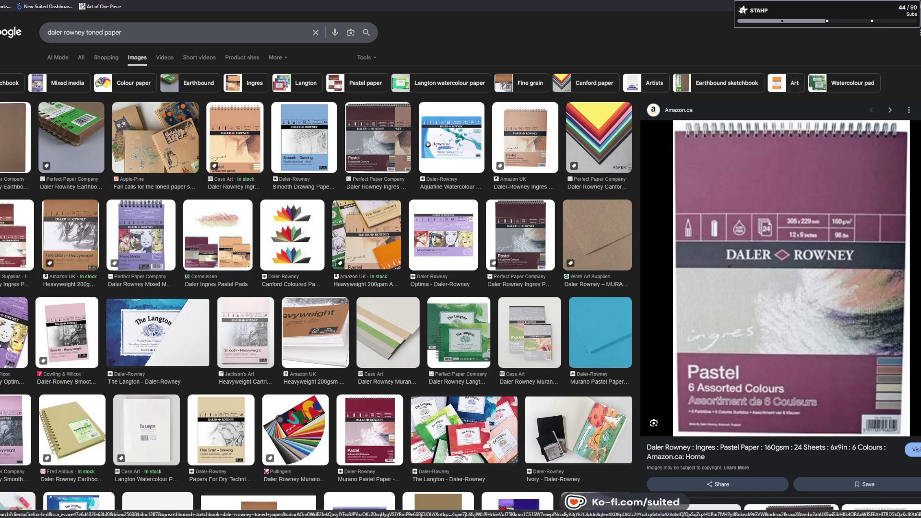
- Step back to the Cass Art Ingres spiral pad, then preview the Daler Ingres Pastel Pads image
{"action": "key", "text": "Right"}
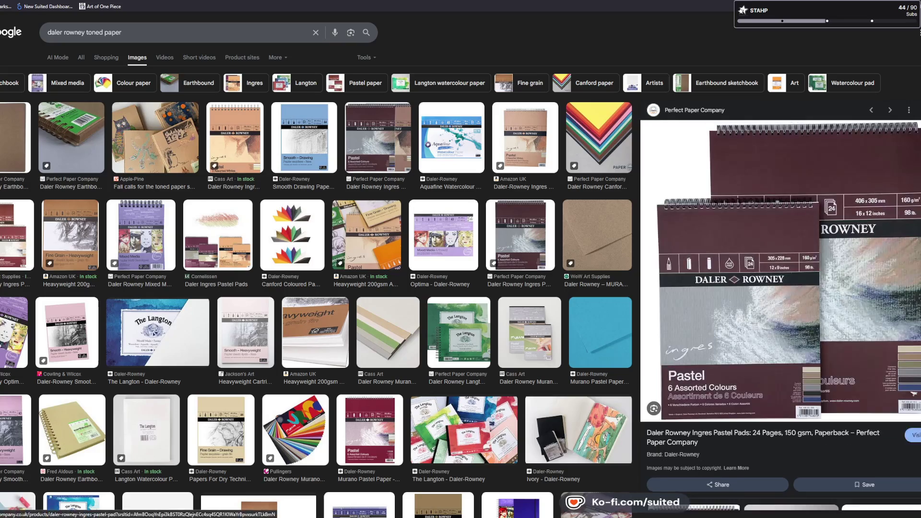
{"action": "key", "text": "Left"}
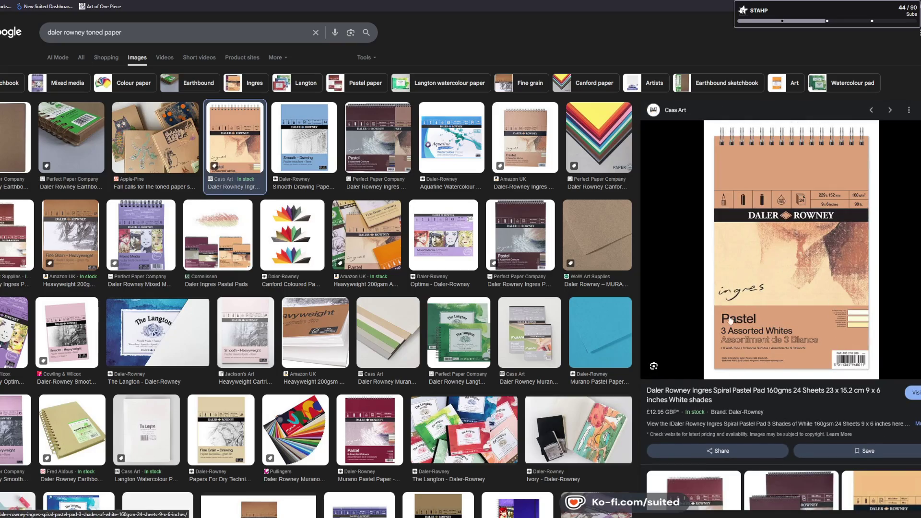
{"action": "scroll", "coordinate": [769, 340], "scroll_direction": "down", "scroll_amount": 2}
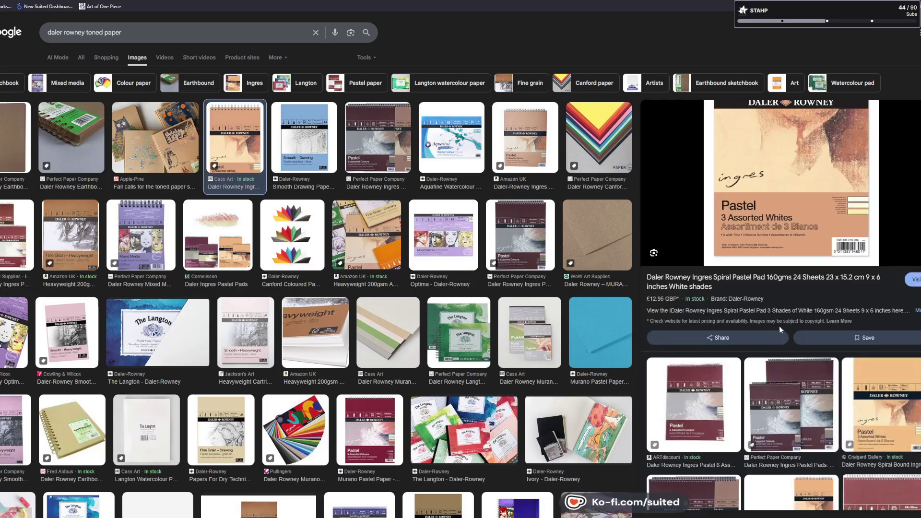
{"action": "scroll", "coordinate": [767, 330], "scroll_direction": "down", "scroll_amount": 1}
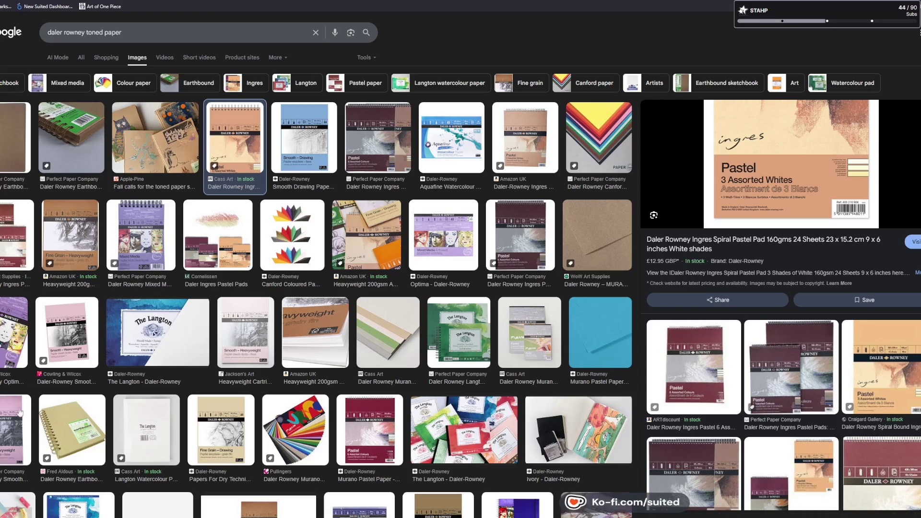
{"action": "left_click", "coordinate": [203, 259]}
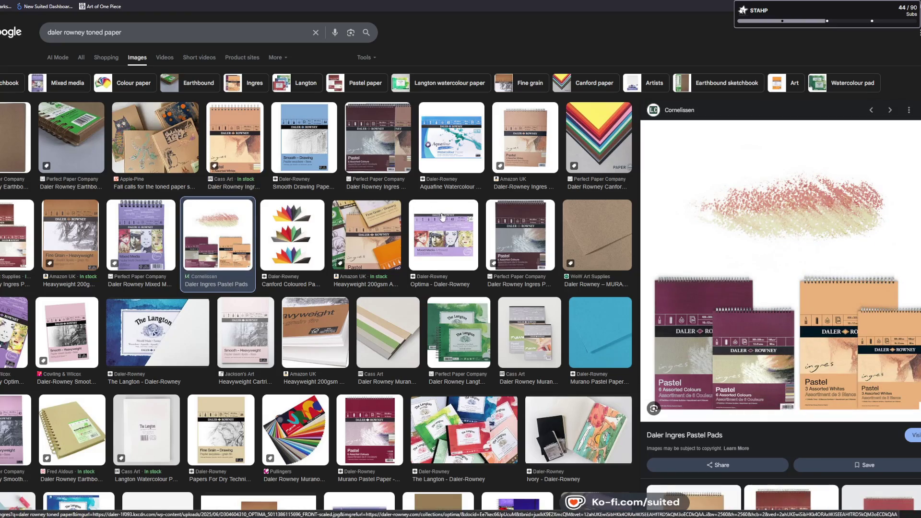
- Preview the Daler Rowney MURANO sheet and Amazon UK Ingres pad, then unmirror the Concept Art canvas
{"action": "left_click", "coordinate": [612, 232]}
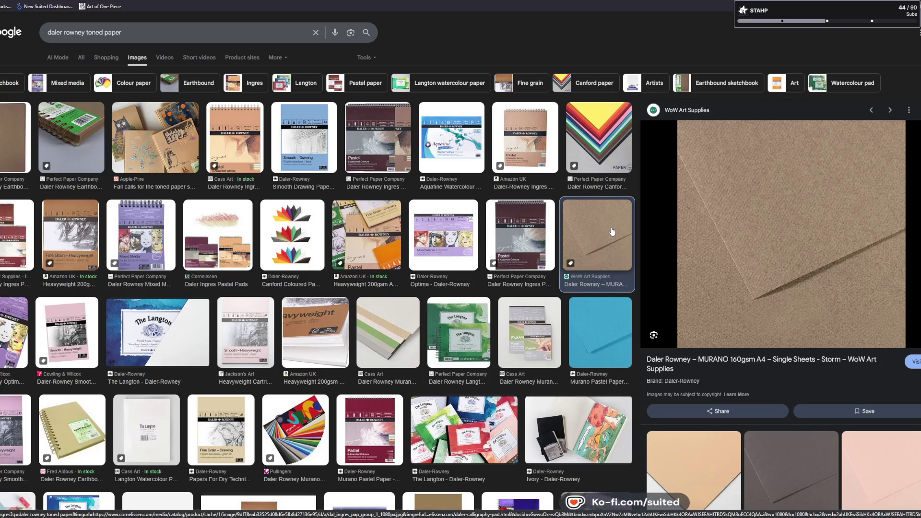
{"action": "left_click", "coordinate": [514, 157]}
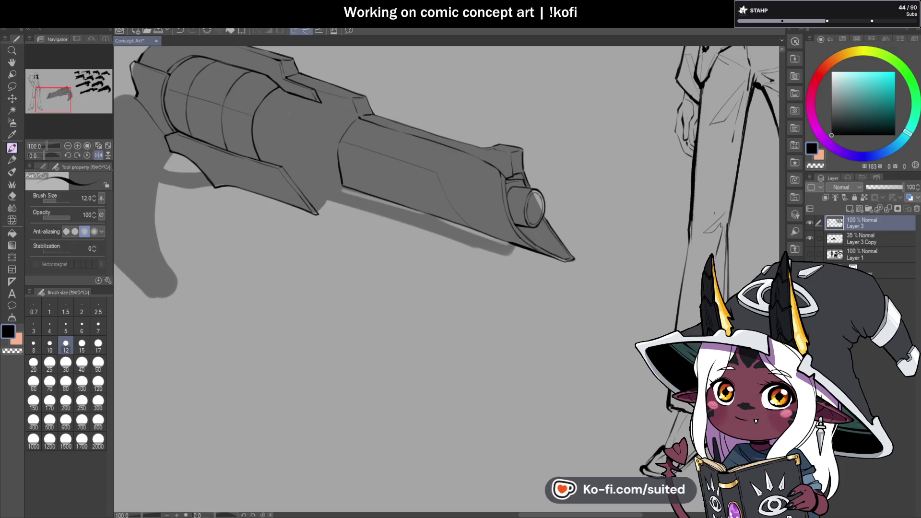
{"action": "left_click", "coordinate": [99, 154]}
- Zoom into the muzzle and ink a dark line along the tip's upper edge
{"action": "scroll", "coordinate": [288, 192], "scroll_direction": "down", "scroll_amount": 2}
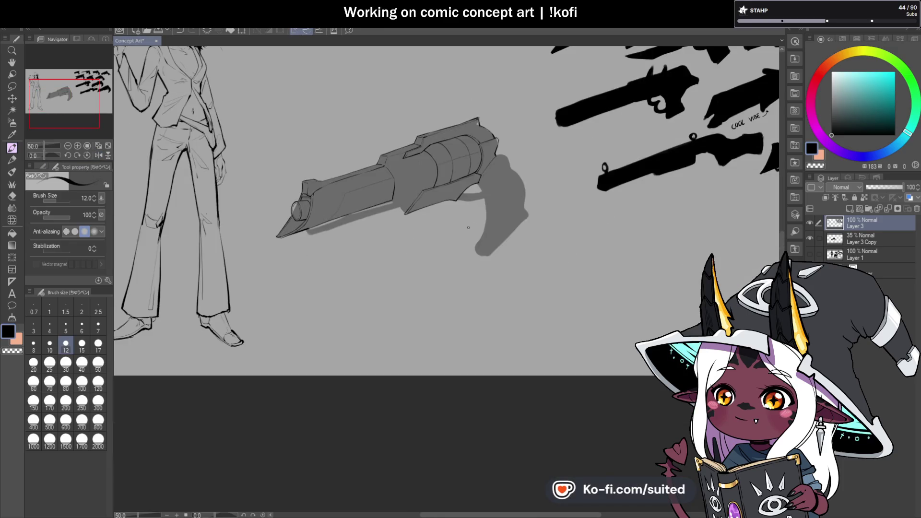
{"action": "scroll", "coordinate": [359, 214], "scroll_direction": "up", "scroll_amount": 2}
{"action": "scroll", "coordinate": [352, 206], "scroll_direction": "up", "scroll_amount": 1}
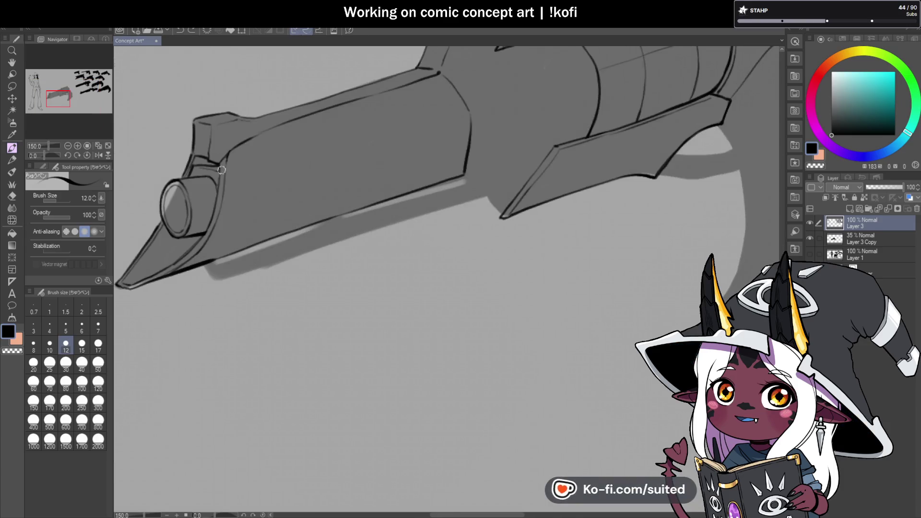
{"action": "scroll", "coordinate": [207, 167], "scroll_direction": "up", "scroll_amount": 2}
{"action": "scroll", "coordinate": [208, 167], "scroll_direction": "up", "scroll_amount": 2}
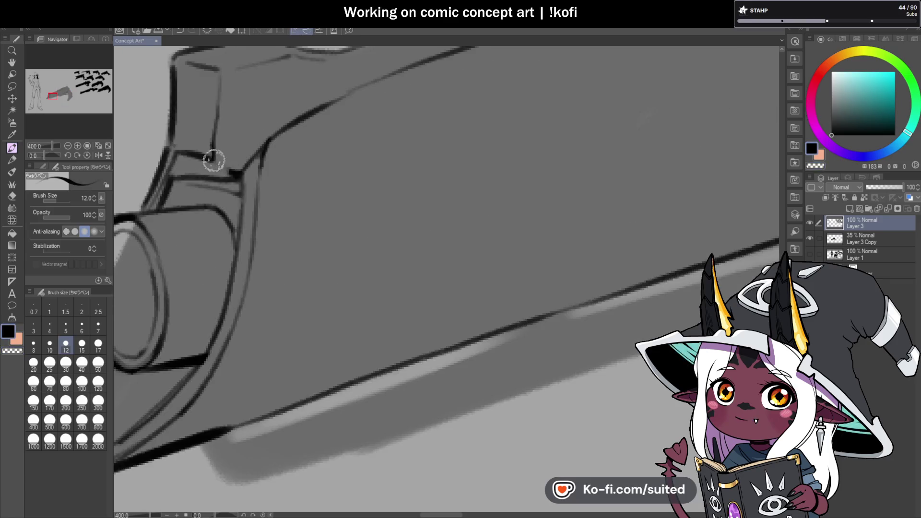
{"action": "scroll", "coordinate": [303, 200], "scroll_direction": "down", "scroll_amount": 4}
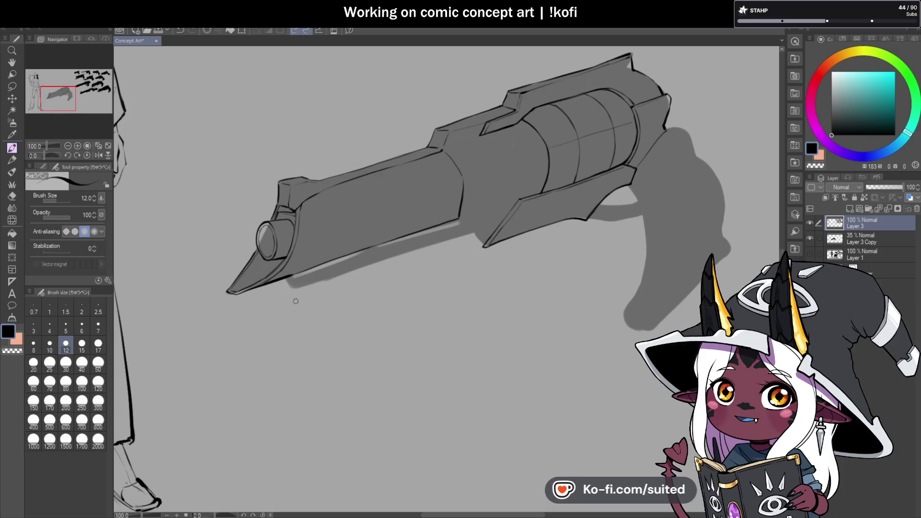
{"action": "scroll", "coordinate": [274, 306], "scroll_direction": "up", "scroll_amount": 3}
{"action": "scroll", "coordinate": [248, 287], "scroll_direction": "down", "scroll_amount": 3}
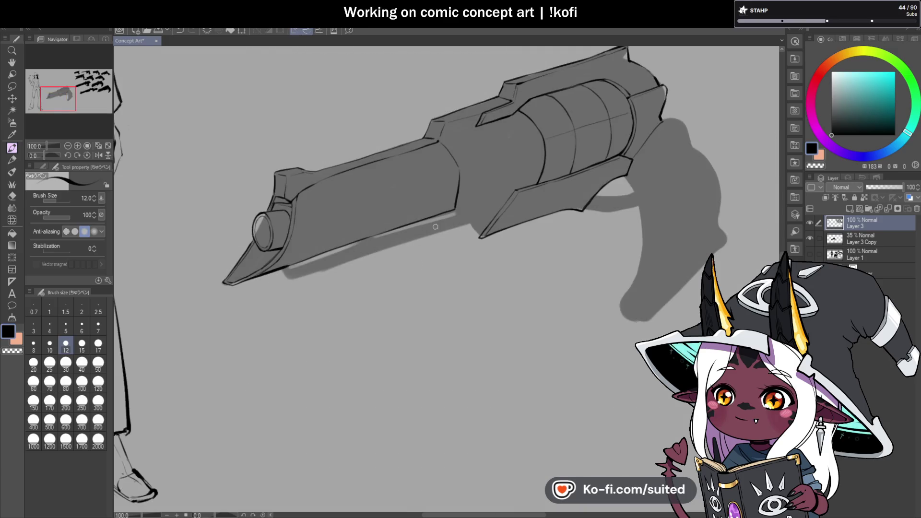
{"action": "scroll", "coordinate": [273, 214], "scroll_direction": "up", "scroll_amount": 2}
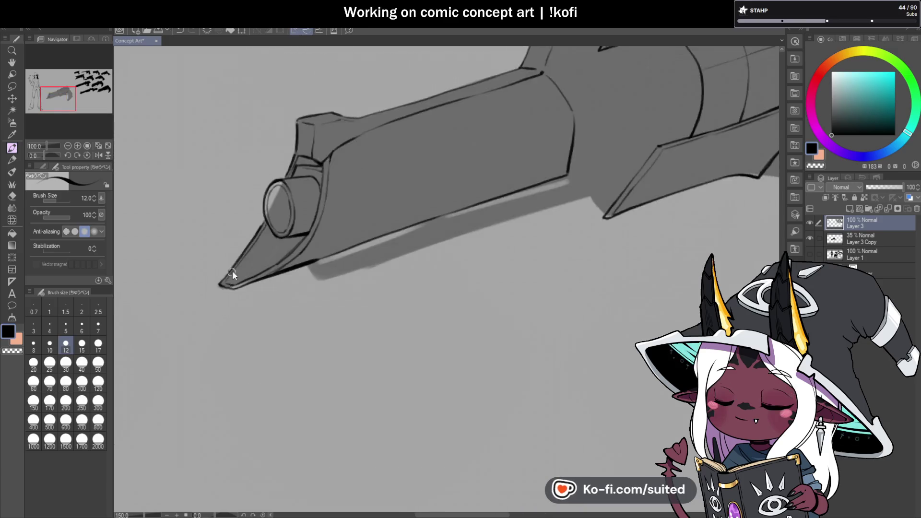
{"action": "scroll", "coordinate": [273, 214], "scroll_direction": "up", "scroll_amount": 1}
{"action": "scroll", "coordinate": [222, 284], "scroll_direction": "up", "scroll_amount": 2}
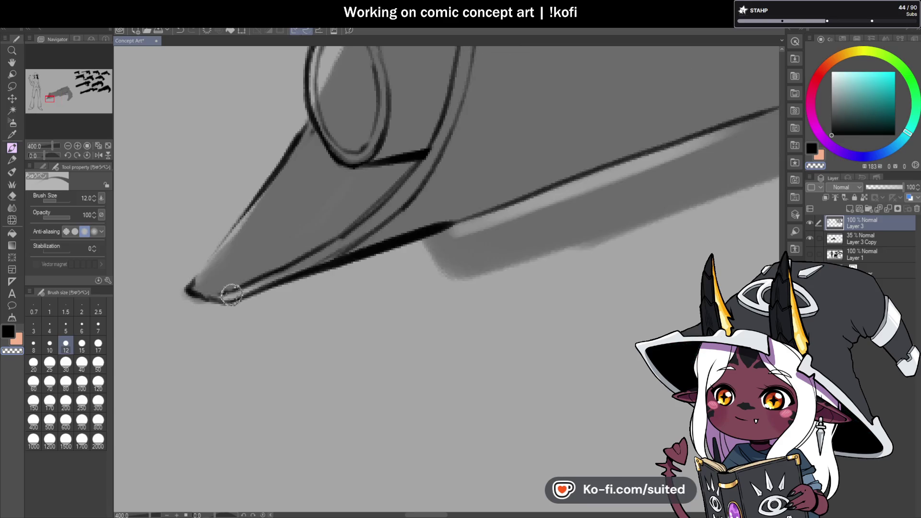
{"action": "left_click_drag", "start_coordinate": [195, 278], "coordinate": [261, 196]}
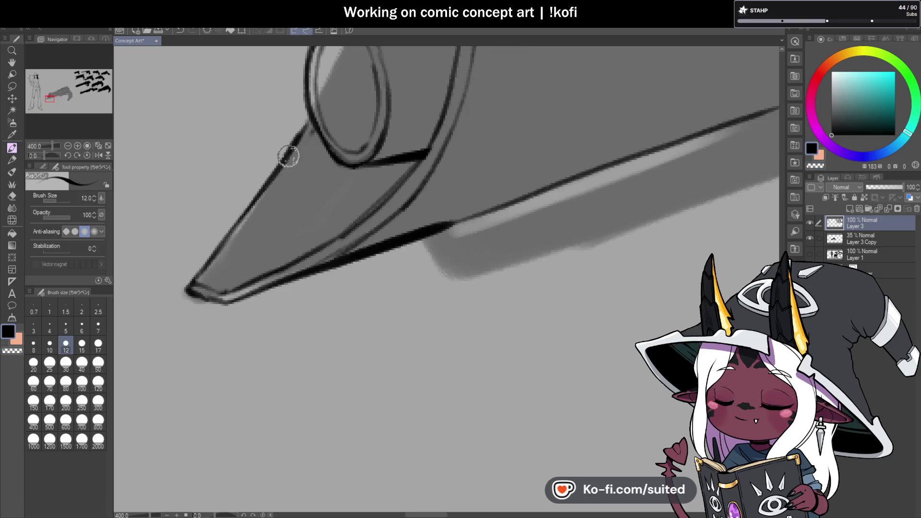
{"action": "scroll", "coordinate": [250, 264], "scroll_direction": "down", "scroll_amount": 3}
{"action": "scroll", "coordinate": [269, 270], "scroll_direction": "up", "scroll_amount": 1}
{"action": "scroll", "coordinate": [269, 270], "scroll_direction": "up", "scroll_amount": 2}
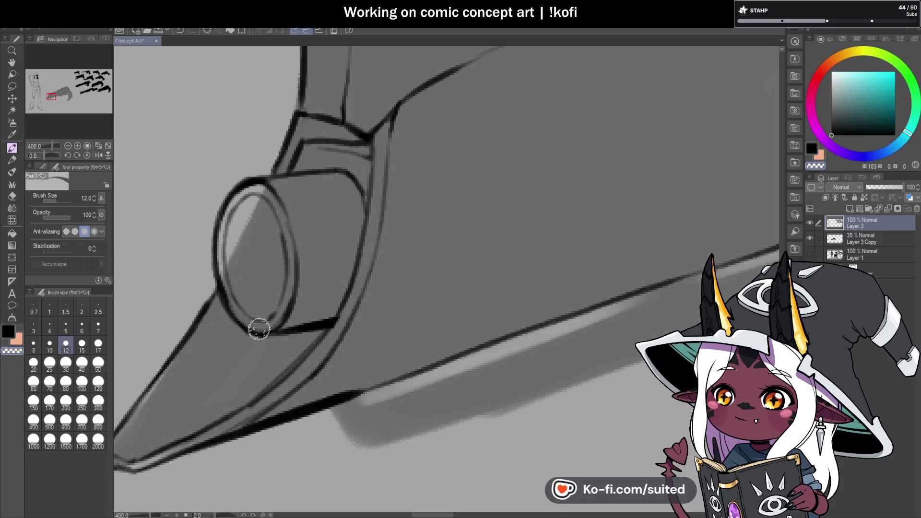
{"action": "scroll", "coordinate": [249, 329], "scroll_direction": "down", "scroll_amount": 3}
{"action": "scroll", "coordinate": [351, 281], "scroll_direction": "down", "scroll_amount": 1}
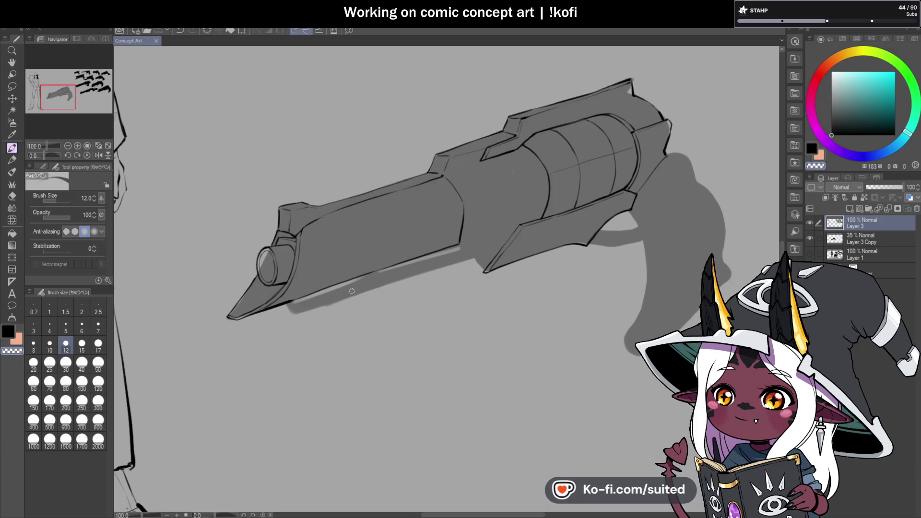
- Mirror the canvas view to check the gun beside the suited figure
{"action": "scroll", "coordinate": [340, 273], "scroll_direction": "up", "scroll_amount": 2}
{"action": "scroll", "coordinate": [355, 254], "scroll_direction": "up", "scroll_amount": 1}
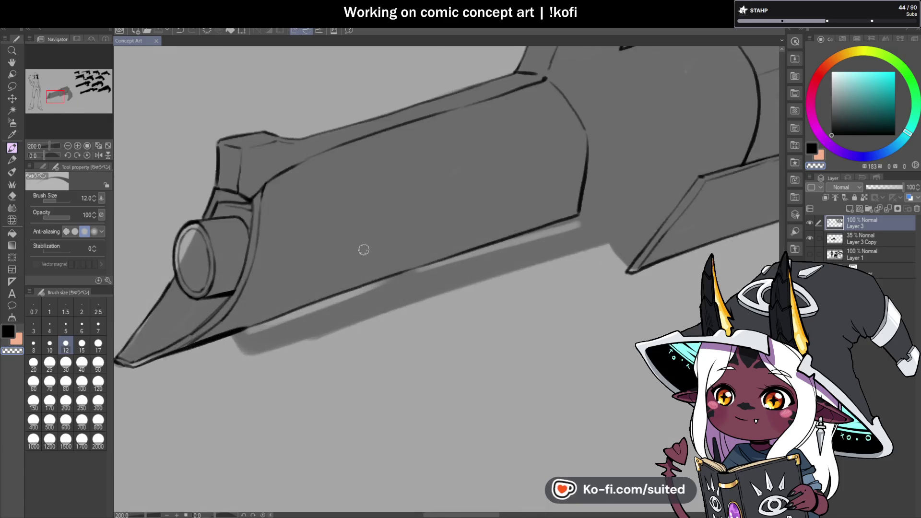
{"action": "scroll", "coordinate": [344, 259], "scroll_direction": "up", "scroll_amount": 1}
{"action": "scroll", "coordinate": [264, 307], "scroll_direction": "up", "scroll_amount": 1}
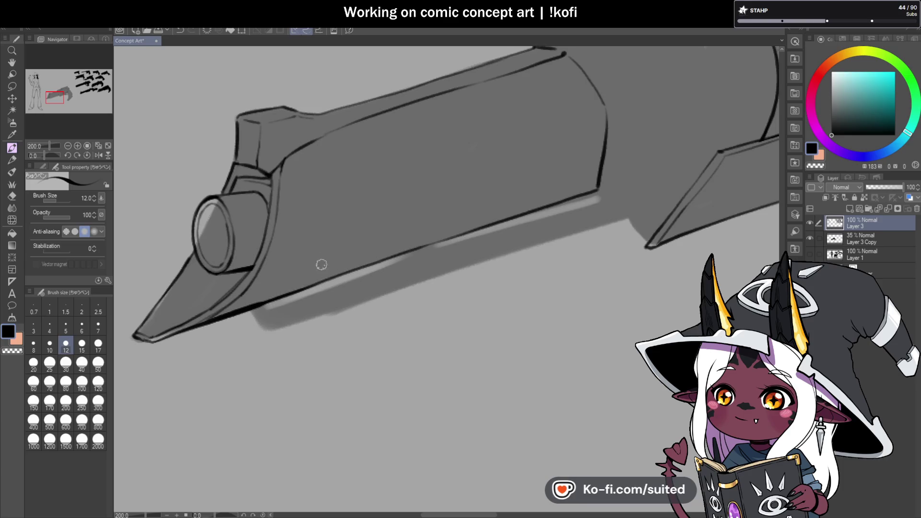
{"action": "scroll", "coordinate": [329, 221], "scroll_direction": "down", "scroll_amount": 1}
{"action": "scroll", "coordinate": [329, 222], "scroll_direction": "down", "scroll_amount": 2}
{"action": "scroll", "coordinate": [412, 214], "scroll_direction": "up", "scroll_amount": 1}
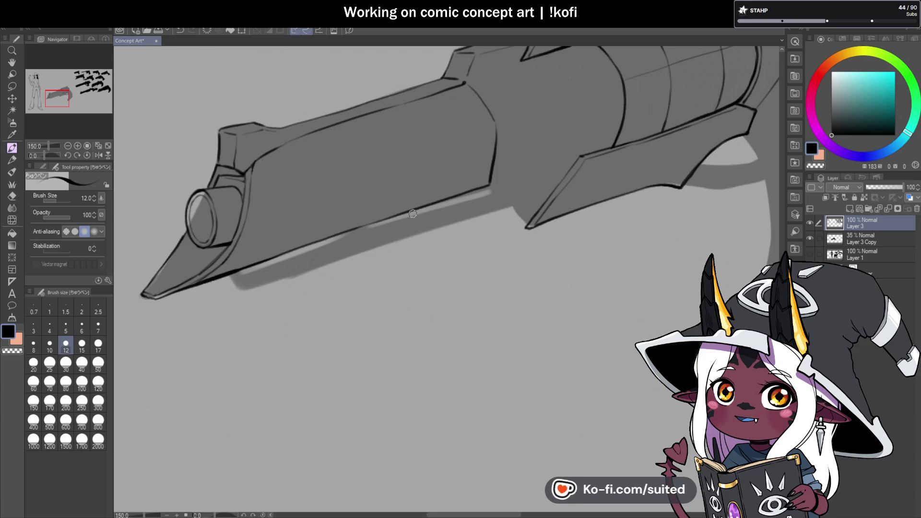
{"action": "left_click", "coordinate": [98, 155]}
{"action": "left_click", "coordinate": [67, 145]}
{"action": "left_click", "coordinate": [67, 145]}
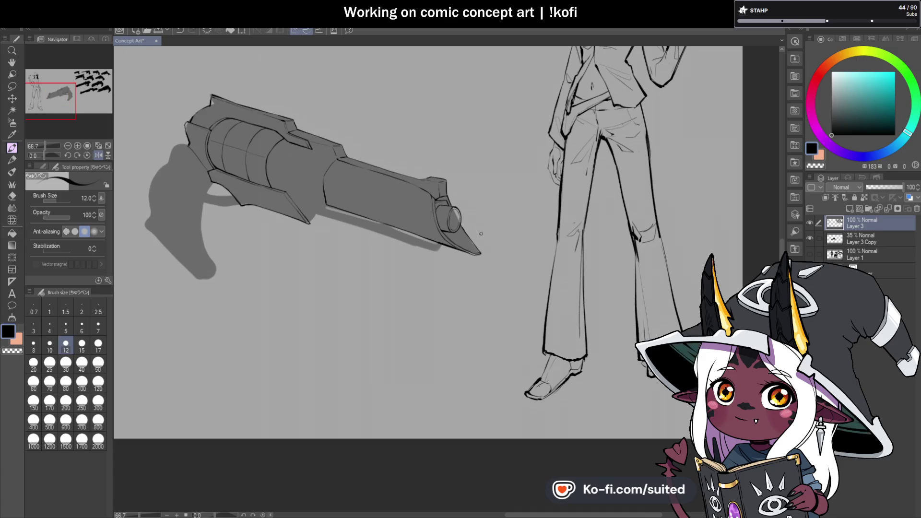
- Undo the last barrel stroke, redraw the curved seam, and turn mirroring off
{"action": "scroll", "coordinate": [342, 165], "scroll_direction": "up", "scroll_amount": 2}
{"action": "scroll", "coordinate": [341, 166], "scroll_direction": "up", "scroll_amount": 1}
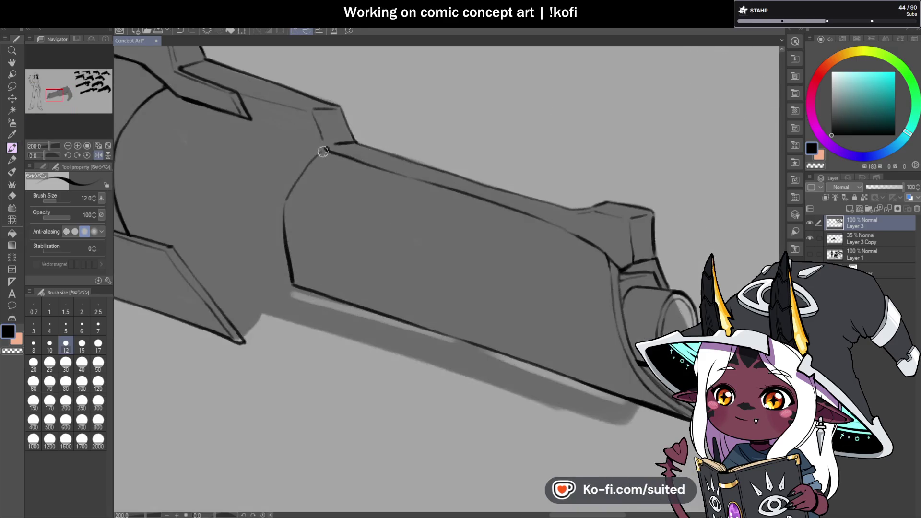
{"action": "key", "text": "ctrl+z"}
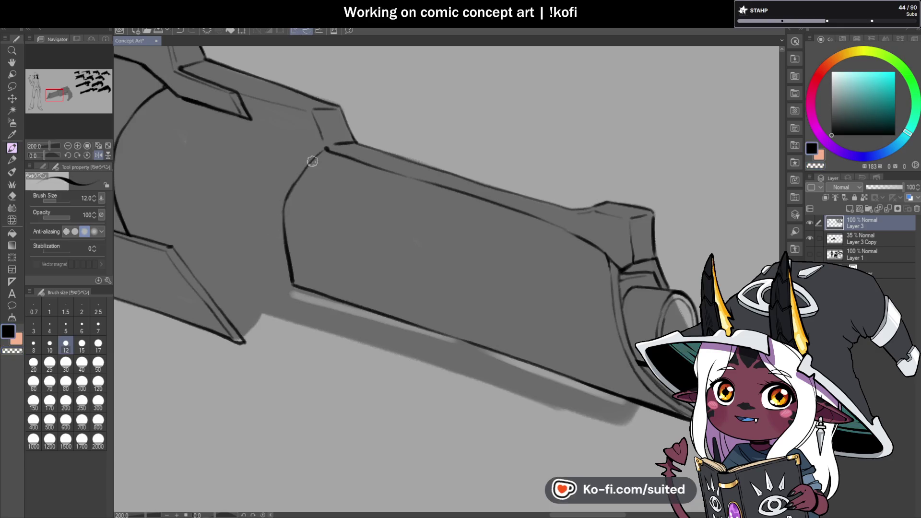
{"action": "mouse_move", "coordinate": [319, 154]}
{"action": "left_mouse_down"}
{"action": "mouse_move", "coordinate": [281, 226]}
{"action": "mouse_move", "coordinate": [295, 287]}
{"action": "left_mouse_up"}
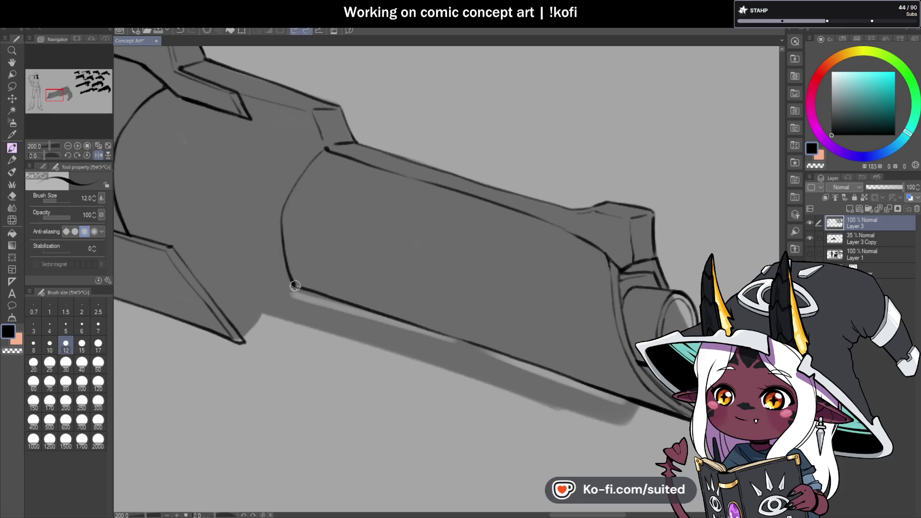
{"action": "scroll", "coordinate": [314, 158], "scroll_direction": "down", "scroll_amount": 3}
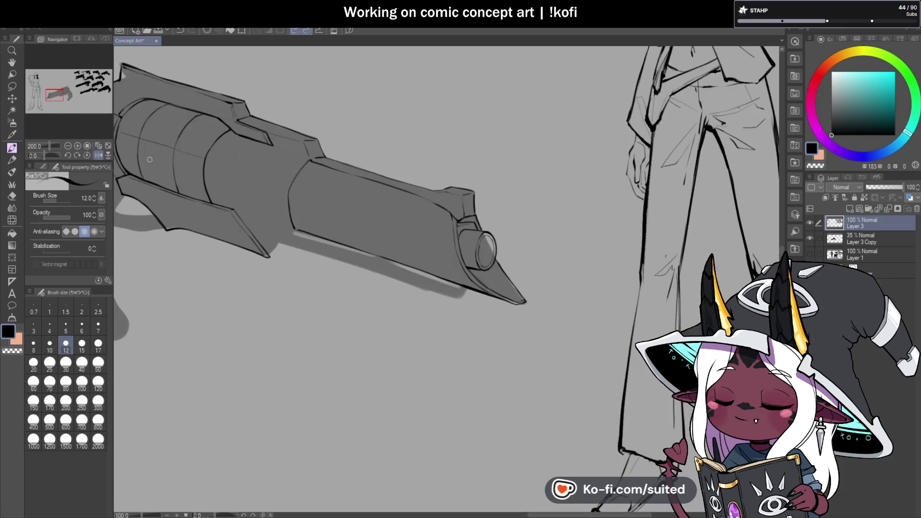
{"action": "left_click", "coordinate": [97, 155]}
- Add short strokes beneath the muzzle's bottom edge
{"action": "scroll", "coordinate": [544, 255], "scroll_direction": "down", "scroll_amount": 1}
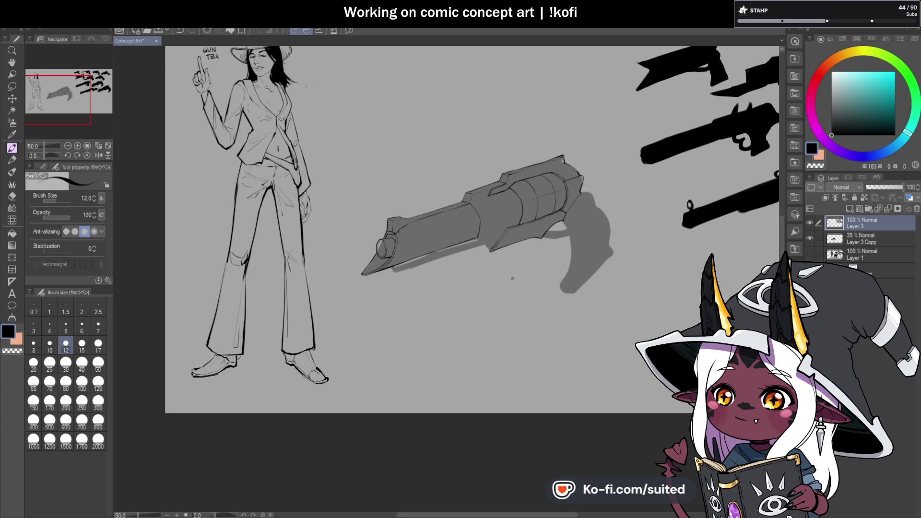
{"action": "scroll", "coordinate": [454, 288], "scroll_direction": "up", "scroll_amount": 2}
{"action": "scroll", "coordinate": [435, 273], "scroll_direction": "up", "scroll_amount": 1}
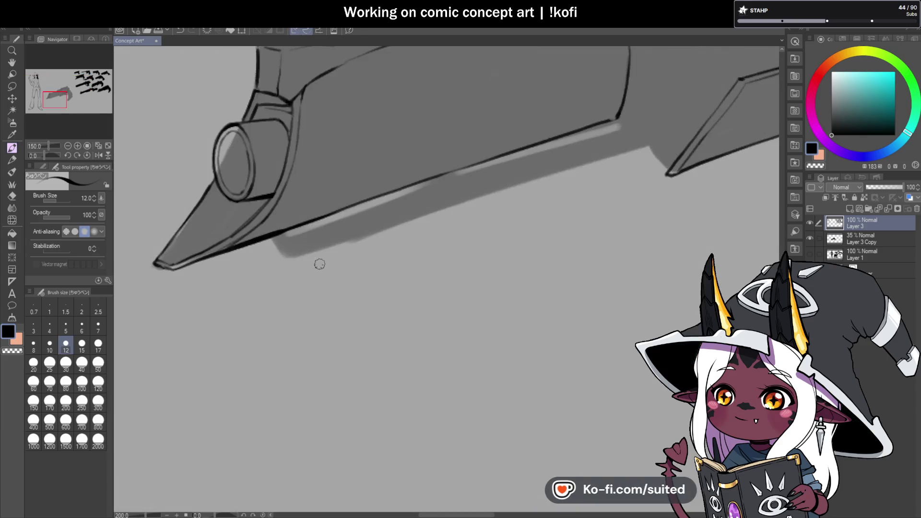
{"action": "mouse_move", "coordinate": [271, 238]}
{"action": "left_mouse_down"}
{"action": "mouse_move", "coordinate": [287, 258]}
{"action": "mouse_move", "coordinate": [292, 245]}
{"action": "left_mouse_up"}
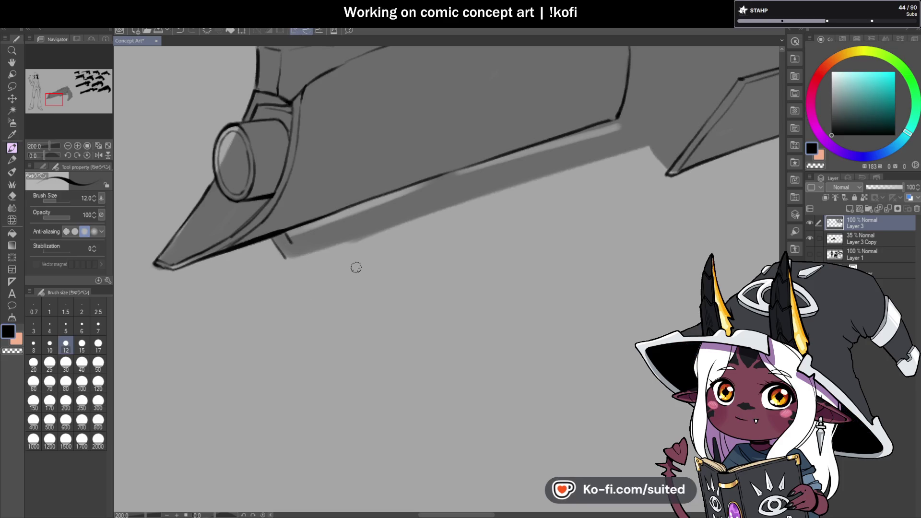
{"action": "scroll", "coordinate": [447, 184], "scroll_direction": "up", "scroll_amount": 2}
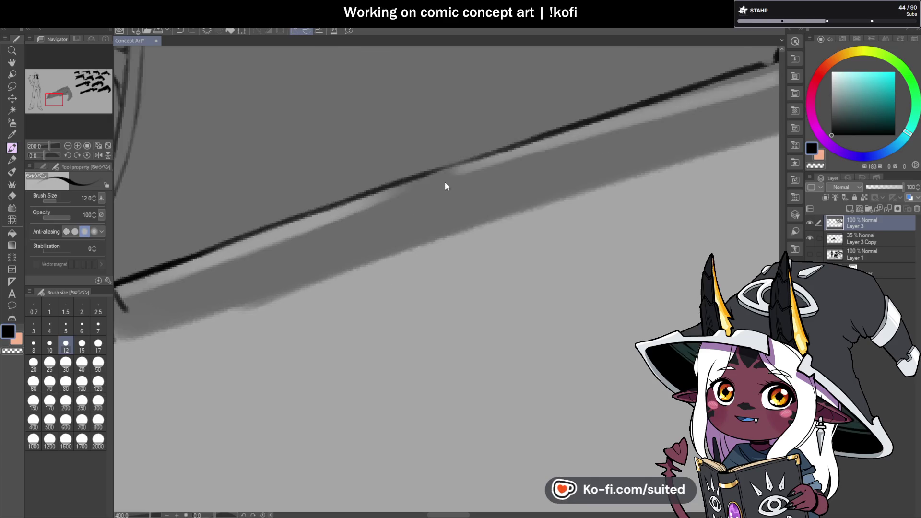
- Draw a line below the muzzle's lower edge and add two divider ticks across the strip
{"action": "scroll", "coordinate": [409, 187], "scroll_direction": "down", "scroll_amount": 2}
{"action": "mouse_move", "coordinate": [312, 231]}
{"action": "left_mouse_down"}
{"action": "mouse_move", "coordinate": [425, 187]}
{"action": "mouse_move", "coordinate": [427, 201]}
{"action": "left_mouse_up"}
{"action": "scroll", "coordinate": [426, 188], "scroll_direction": "up", "scroll_amount": 3}
{"action": "left_click_drag", "start_coordinate": [456, 168], "coordinate": [459, 192]}
{"action": "scroll", "coordinate": [466, 172], "scroll_direction": "down", "scroll_amount": 2}
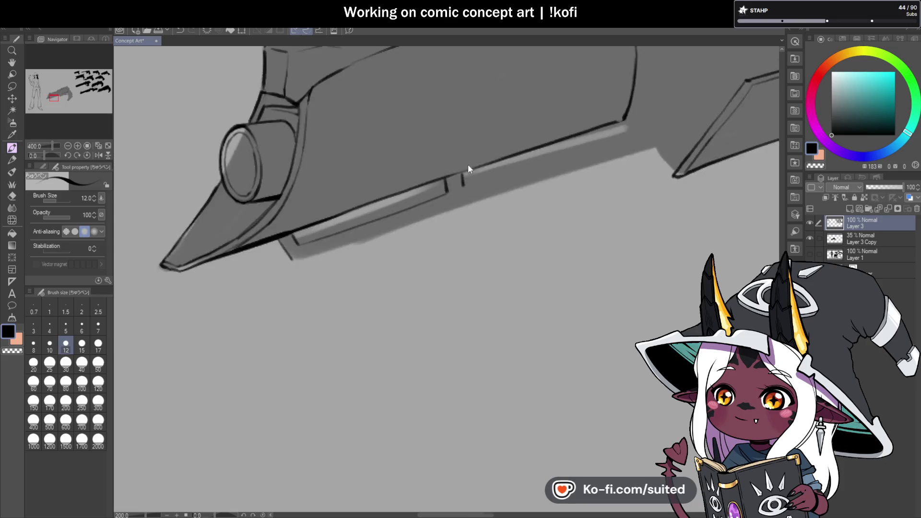
{"action": "scroll", "coordinate": [394, 233], "scroll_direction": "down", "scroll_amount": 2}
- Ink a heavier line along the barrel underside, darken the strip edge, and join it to the corner
{"action": "left_click_drag", "start_coordinate": [324, 246], "coordinate": [676, 129]}
{"action": "key", "text": "ctrl+z"}
{"action": "left_click_drag", "start_coordinate": [485, 194], "coordinate": [669, 136]}
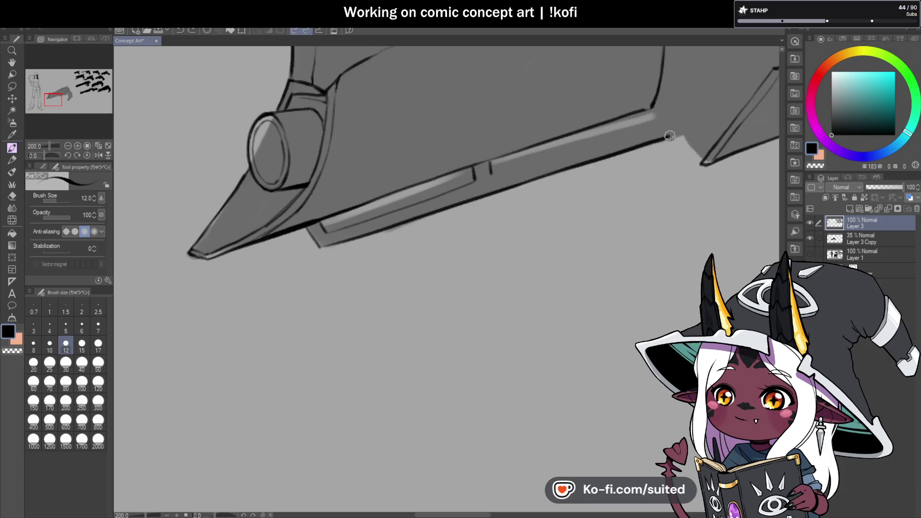
{"action": "left_click_drag", "start_coordinate": [489, 174], "coordinate": [648, 120]}
{"action": "scroll", "coordinate": [499, 165], "scroll_direction": "down", "scroll_amount": 3}
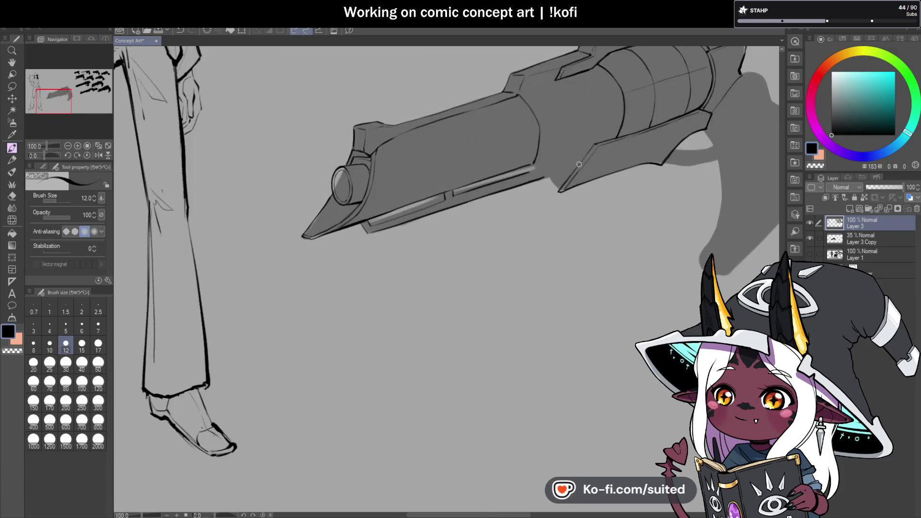
{"action": "scroll", "coordinate": [497, 165], "scroll_direction": "up", "scroll_amount": 3}
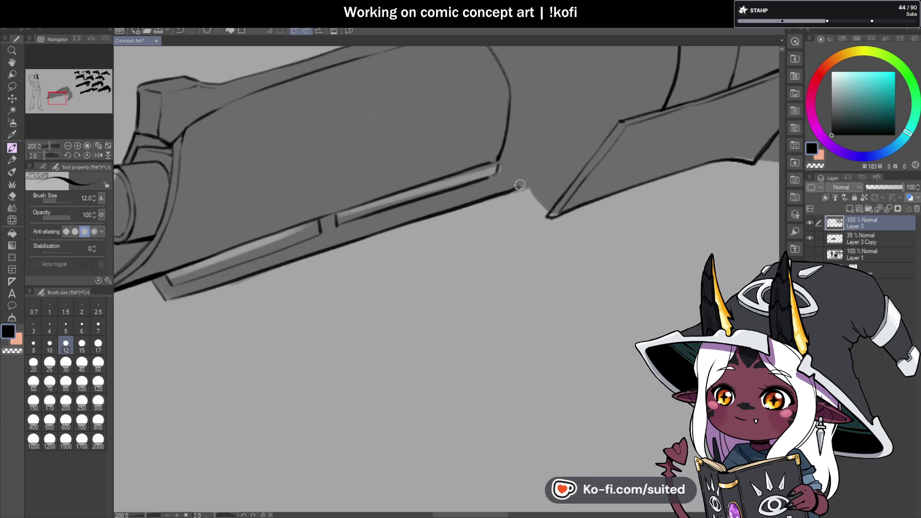
{"action": "left_click_drag", "start_coordinate": [528, 187], "coordinate": [548, 216]}
{"action": "scroll", "coordinate": [508, 220], "scroll_direction": "down", "scroll_amount": 3}
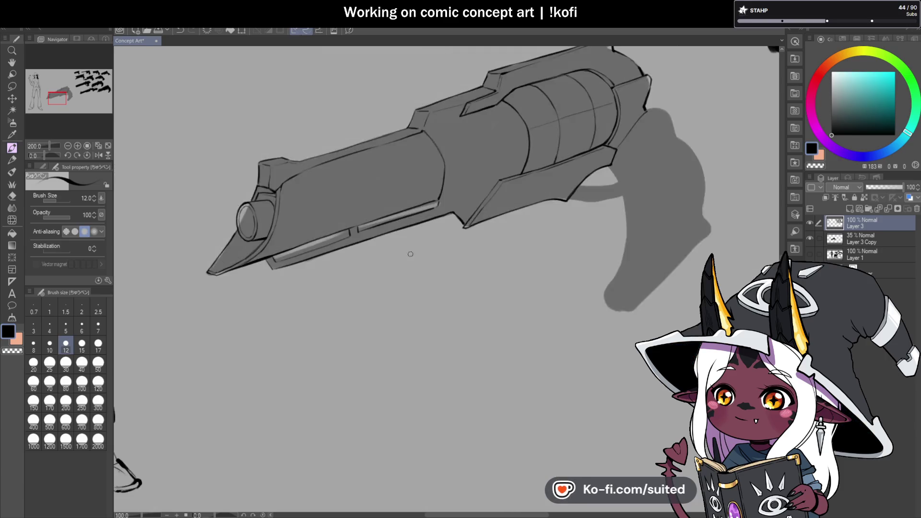
{"action": "scroll", "coordinate": [499, 231], "scroll_direction": "down", "scroll_amount": 2}
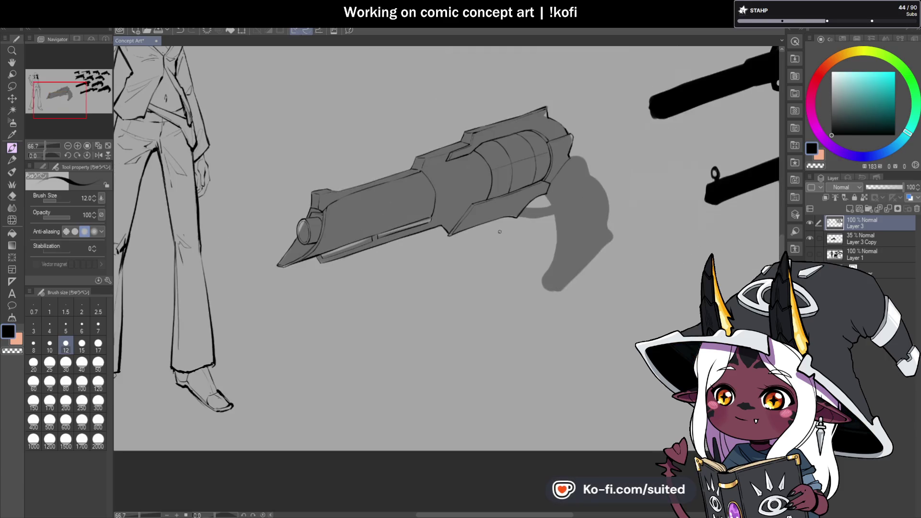
- Hide and reshow the grey gun fill layer to check the line art
{"action": "left_click", "coordinate": [810, 237]}
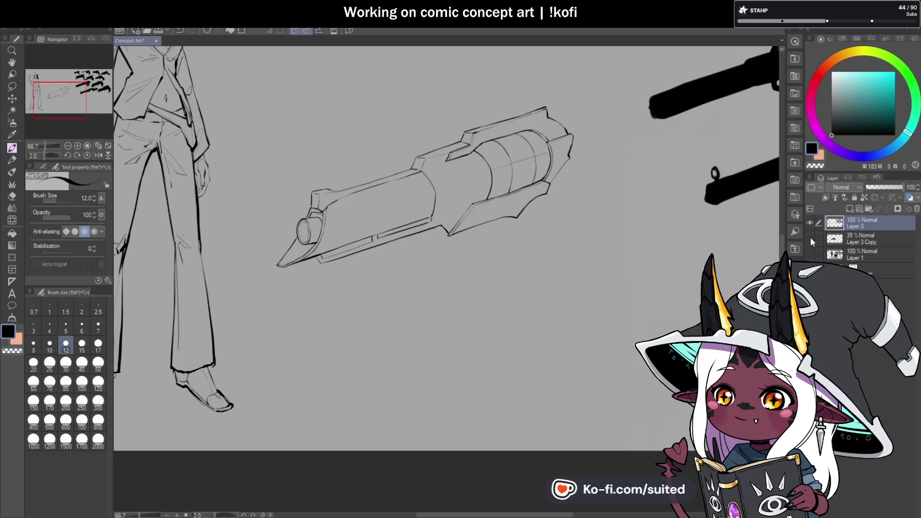
{"action": "left_click", "coordinate": [810, 237]}
{"action": "scroll", "coordinate": [366, 262], "scroll_direction": "up", "scroll_amount": 4}
{"action": "scroll", "coordinate": [366, 261], "scroll_direction": "up", "scroll_amount": 3}
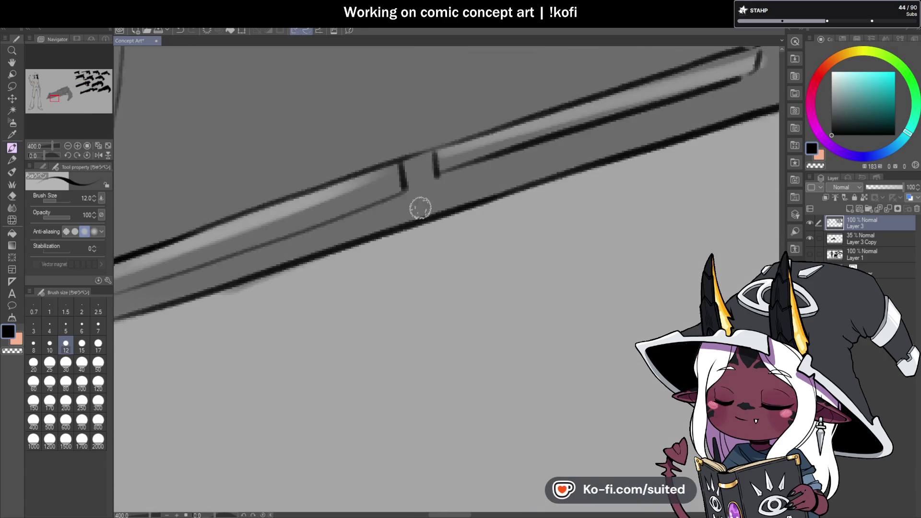
{"action": "scroll", "coordinate": [455, 209], "scroll_direction": "down", "scroll_amount": 2}
{"action": "scroll", "coordinate": [370, 206], "scroll_direction": "up", "scroll_amount": 1}
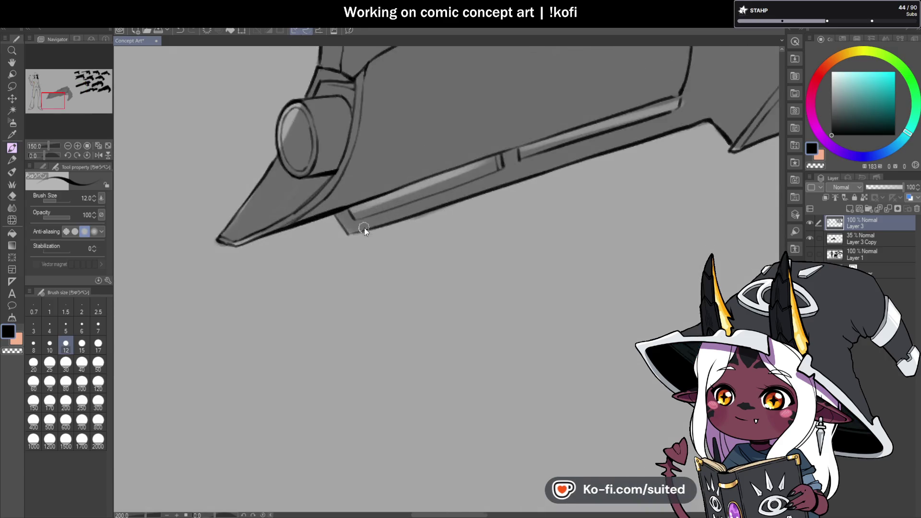
{"action": "scroll", "coordinate": [369, 207], "scroll_direction": "up", "scroll_amount": 2}
- Ink the side panel's inner edge from its left corner right to the notch, redoing a faint stroke
{"action": "left_click_drag", "start_coordinate": [328, 191], "coordinate": [343, 213]}
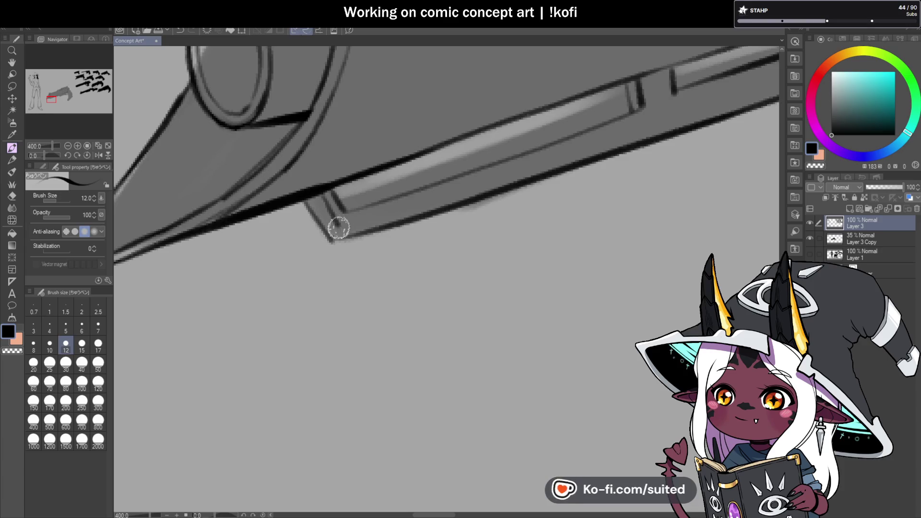
{"action": "key", "text": "ctrl+z"}
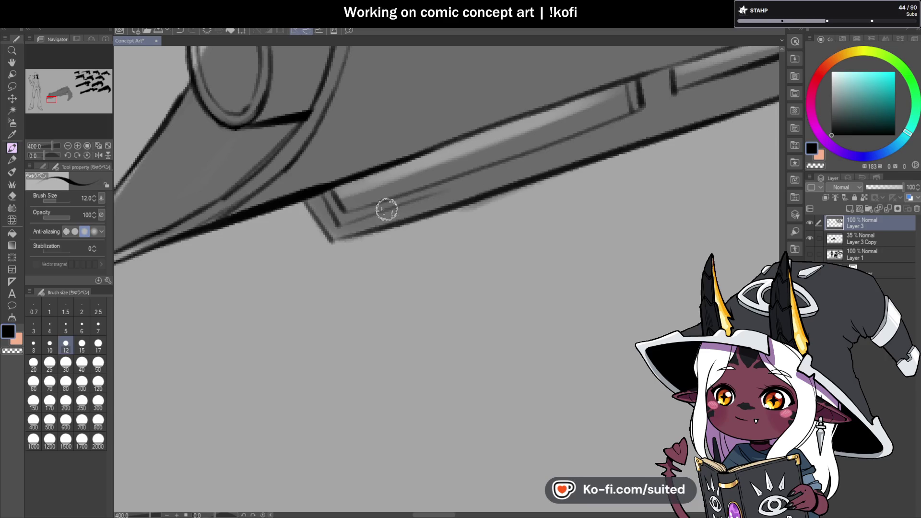
{"action": "left_click_drag", "start_coordinate": [342, 222], "coordinate": [445, 190]}
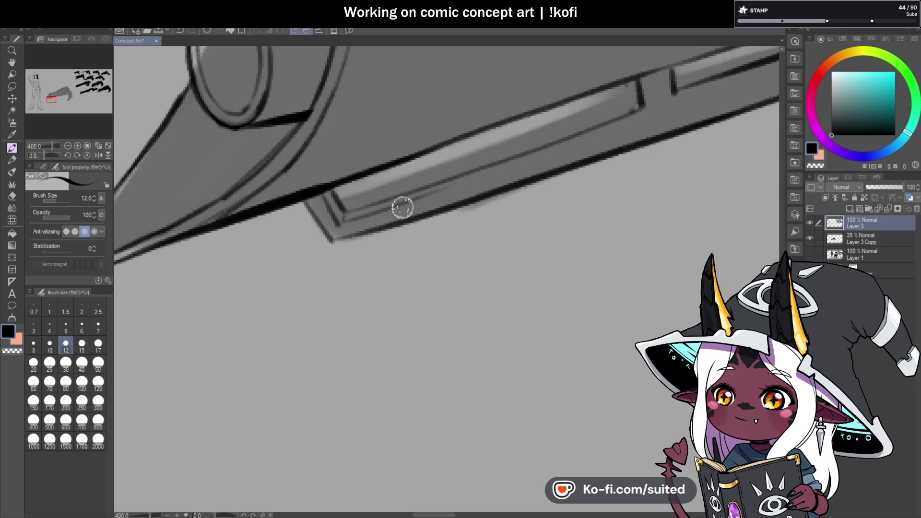
{"action": "left_click_drag", "start_coordinate": [457, 183], "coordinate": [641, 120]}
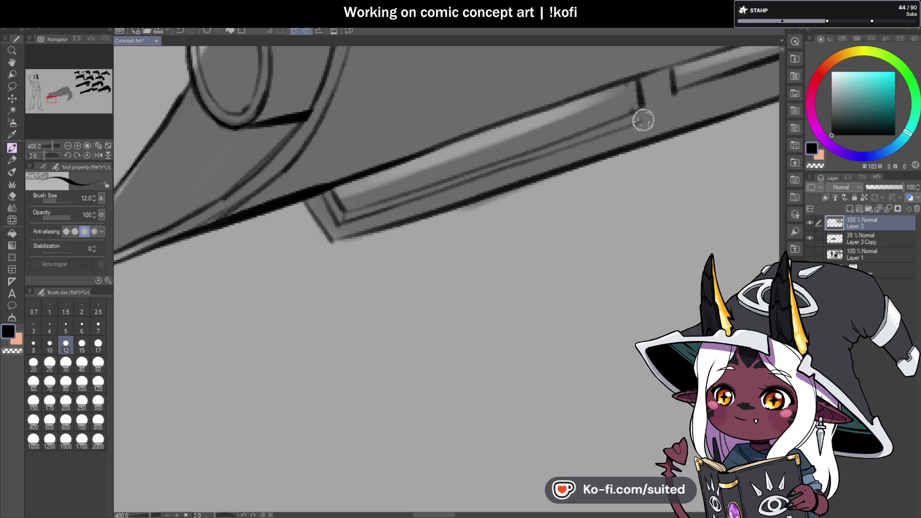
{"action": "scroll", "coordinate": [477, 170], "scroll_direction": "down", "scroll_amount": 4}
{"action": "scroll", "coordinate": [499, 153], "scroll_direction": "up", "scroll_amount": 4}
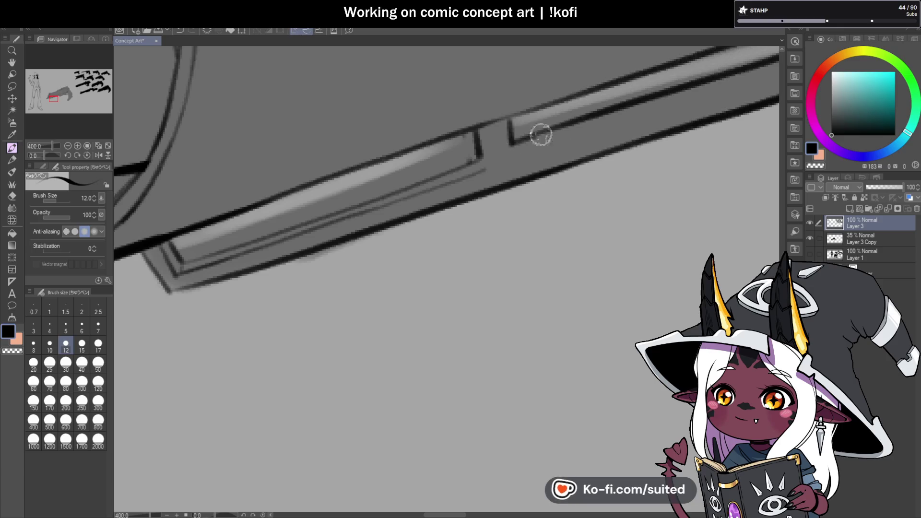
- Draw a vertical stroke inside the barrel notch
{"action": "left_click_drag", "start_coordinate": [497, 121], "coordinate": [501, 160]}
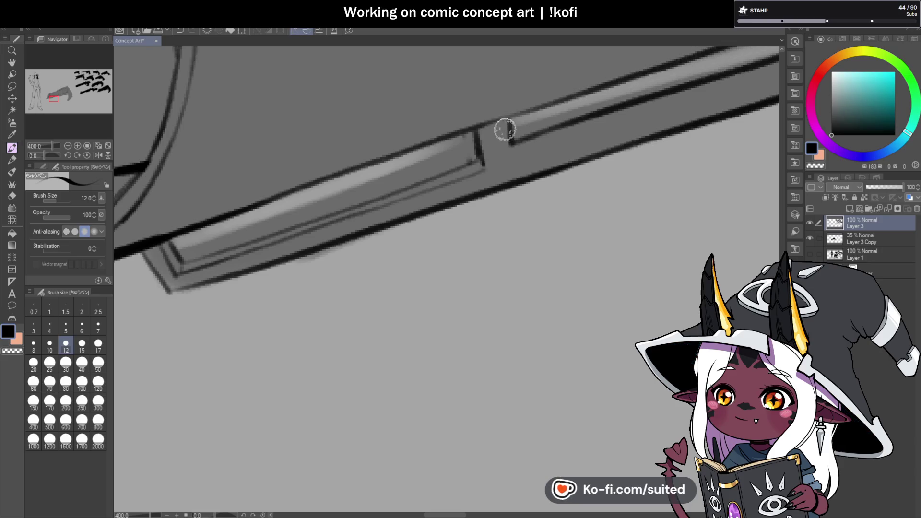
{"action": "scroll", "coordinate": [504, 144], "scroll_direction": "down", "scroll_amount": 2}
{"action": "scroll", "coordinate": [503, 144], "scroll_direction": "down", "scroll_amount": 1}
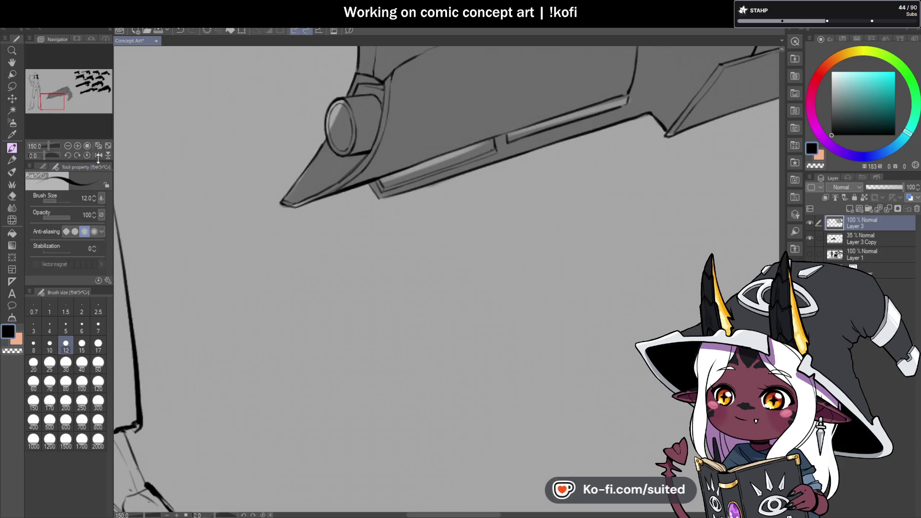
{"action": "left_click", "coordinate": [98, 156]}
{"action": "scroll", "coordinate": [528, 199], "scroll_direction": "up", "scroll_amount": 1}
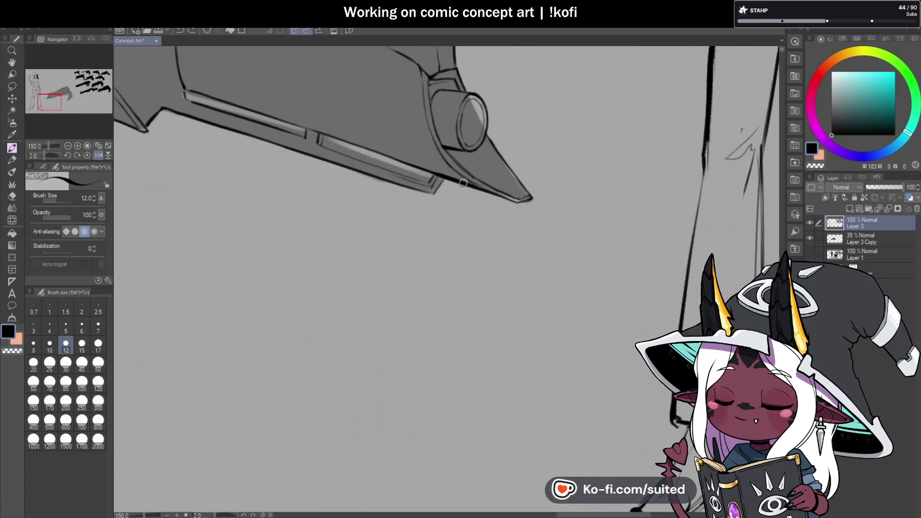
{"action": "scroll", "coordinate": [466, 185], "scroll_direction": "up", "scroll_amount": 1}
{"action": "scroll", "coordinate": [451, 190], "scroll_direction": "up", "scroll_amount": 2}
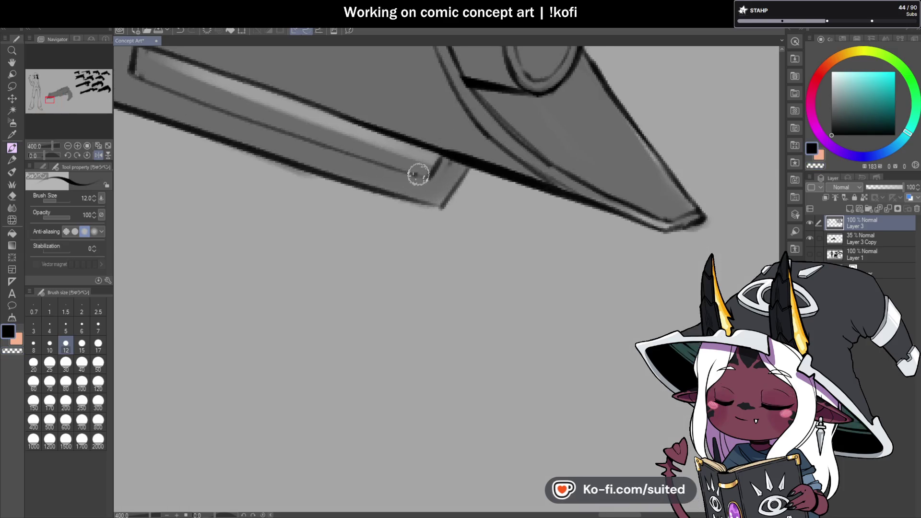
{"action": "left_click_drag", "start_coordinate": [441, 157], "coordinate": [428, 174]}
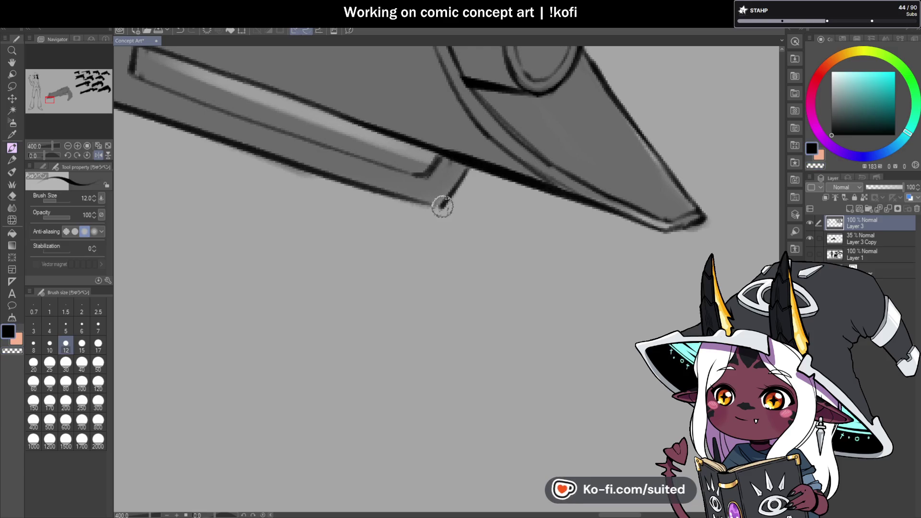
{"action": "scroll", "coordinate": [372, 218], "scroll_direction": "down", "scroll_amount": 3}
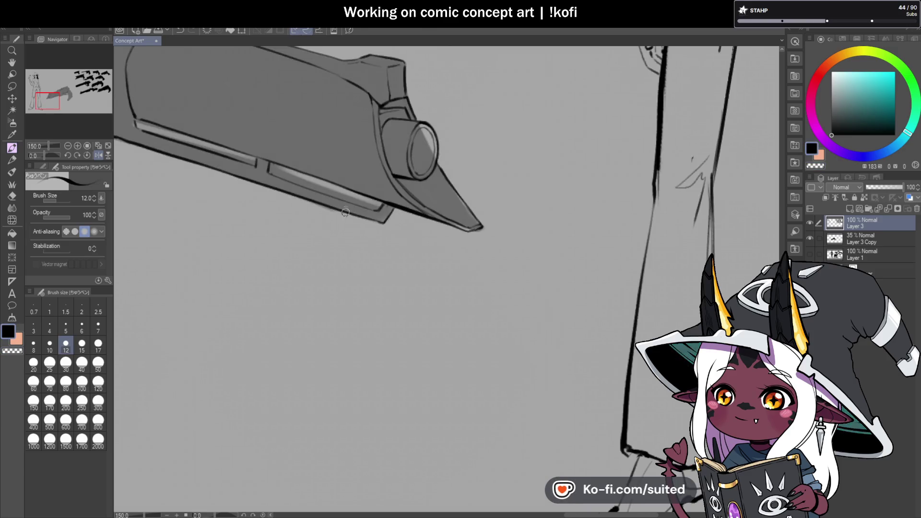
{"action": "left_click", "coordinate": [99, 155]}
{"action": "scroll", "coordinate": [471, 176], "scroll_direction": "up", "scroll_amount": 5}
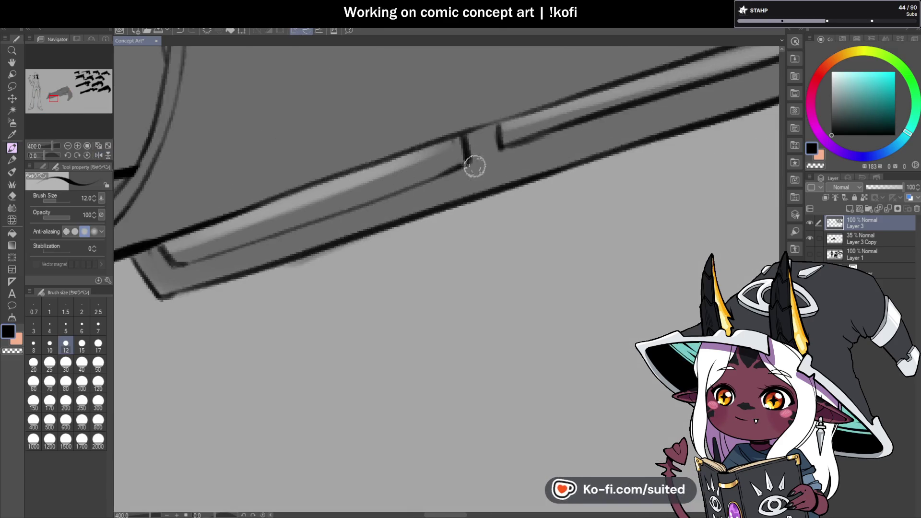
{"action": "scroll", "coordinate": [420, 224], "scroll_direction": "down", "scroll_amount": 5}
{"action": "scroll", "coordinate": [365, 248], "scroll_direction": "up", "scroll_amount": 2}
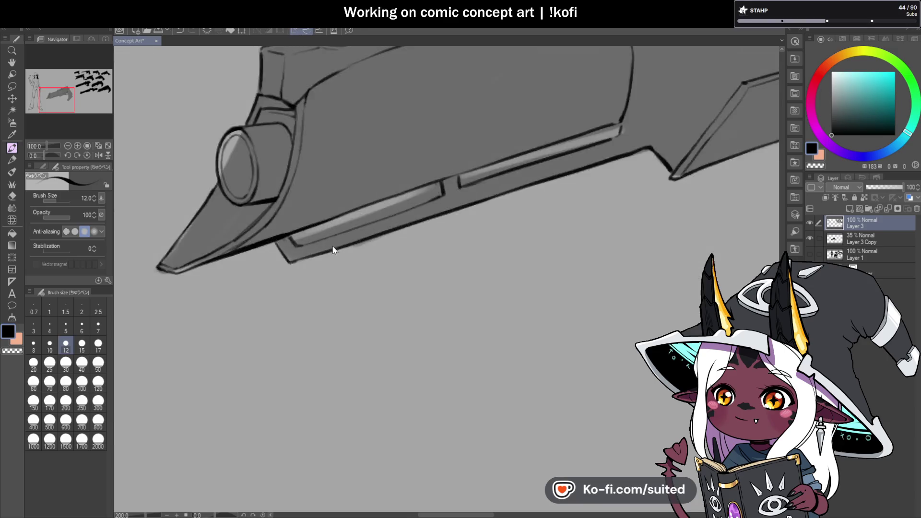
{"action": "scroll", "coordinate": [335, 249], "scroll_direction": "up", "scroll_amount": 2}
{"action": "scroll", "coordinate": [575, 149], "scroll_direction": "down", "scroll_amount": 2}
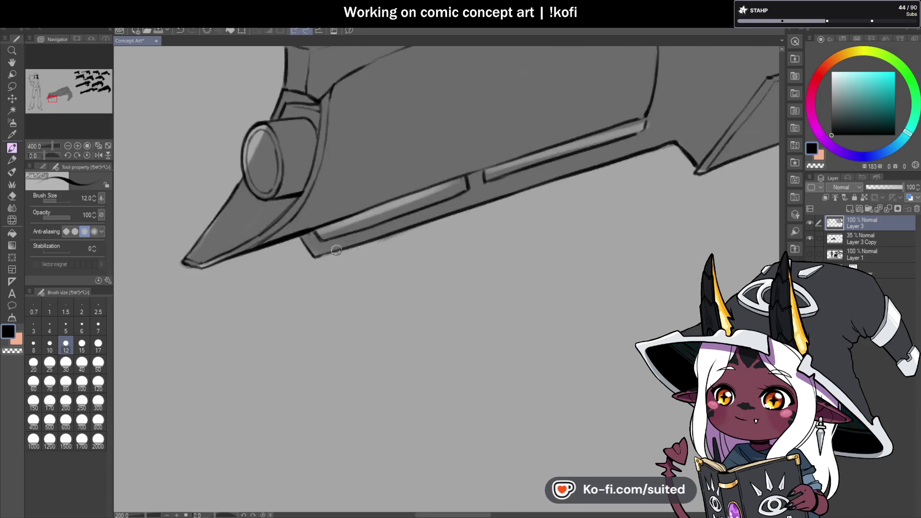
{"action": "scroll", "coordinate": [551, 191], "scroll_direction": "down", "scroll_amount": 3}
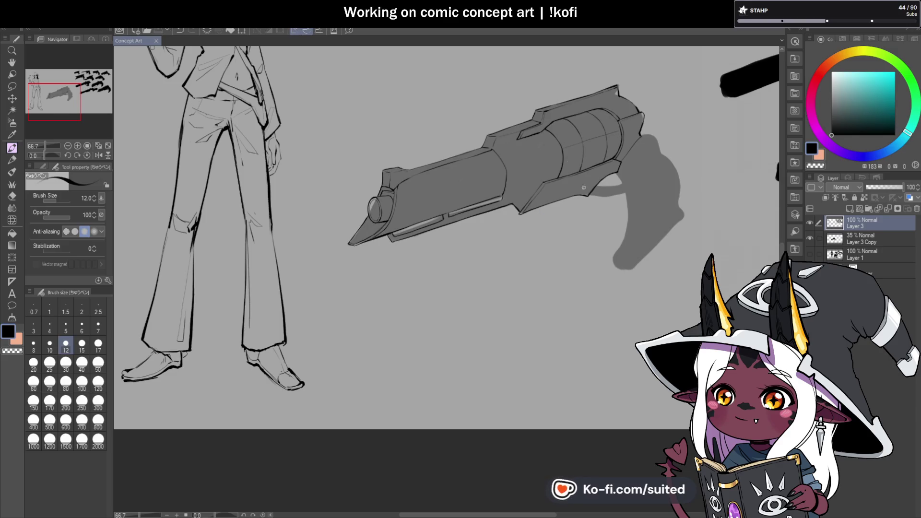
{"action": "scroll", "coordinate": [551, 192], "scroll_direction": "up", "scroll_amount": 1}
{"action": "scroll", "coordinate": [480, 215], "scroll_direction": "up", "scroll_amount": 1}
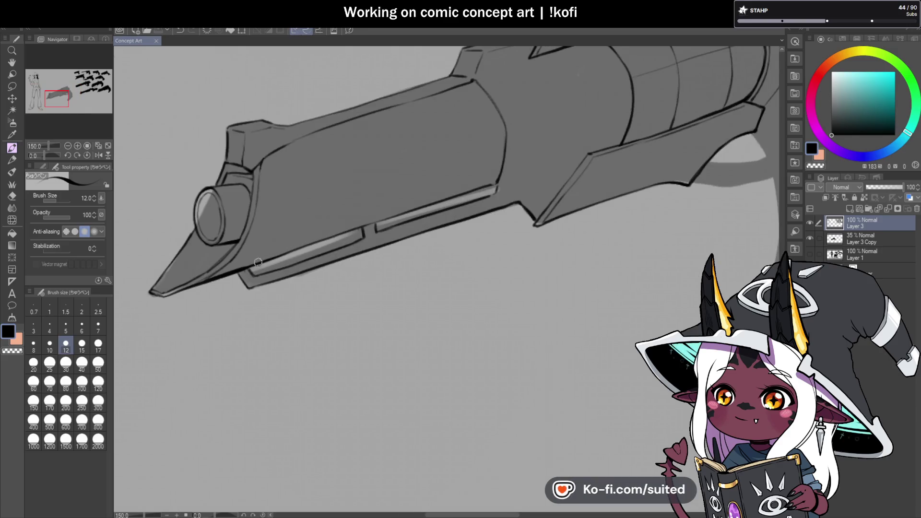
{"action": "key", "text": "ctrl+z"}
{"action": "mouse_move", "coordinate": [274, 253]}
{"action": "left_mouse_down"}
{"action": "mouse_move", "coordinate": [341, 174]}
{"action": "mouse_move", "coordinate": [436, 156]}
{"action": "left_mouse_up"}
{"action": "key", "text": "ctrl+z"}
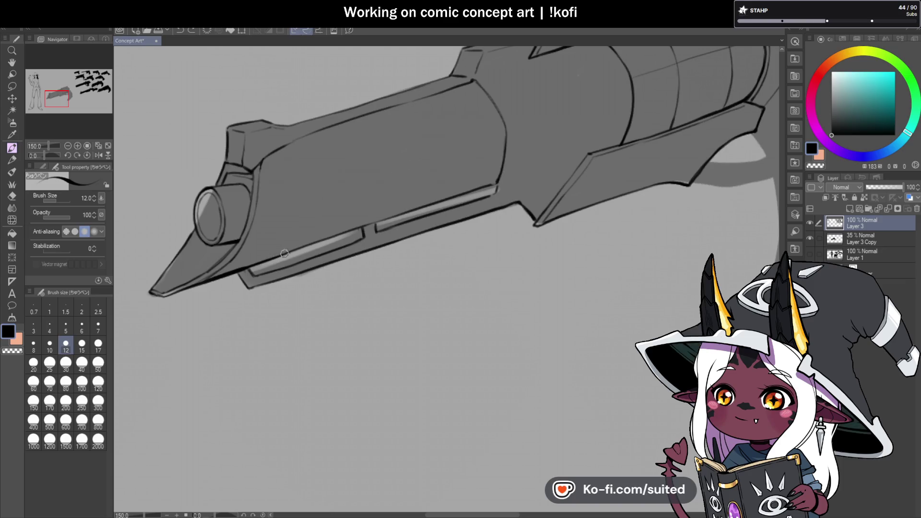
{"action": "key", "text": "ctrl+z"}
{"action": "left_click_drag", "start_coordinate": [356, 173], "coordinate": [489, 132]}
{"action": "key", "text": "ctrl+z"}
{"action": "left_click_drag", "start_coordinate": [362, 171], "coordinate": [512, 119]}
{"action": "key", "text": "c"}
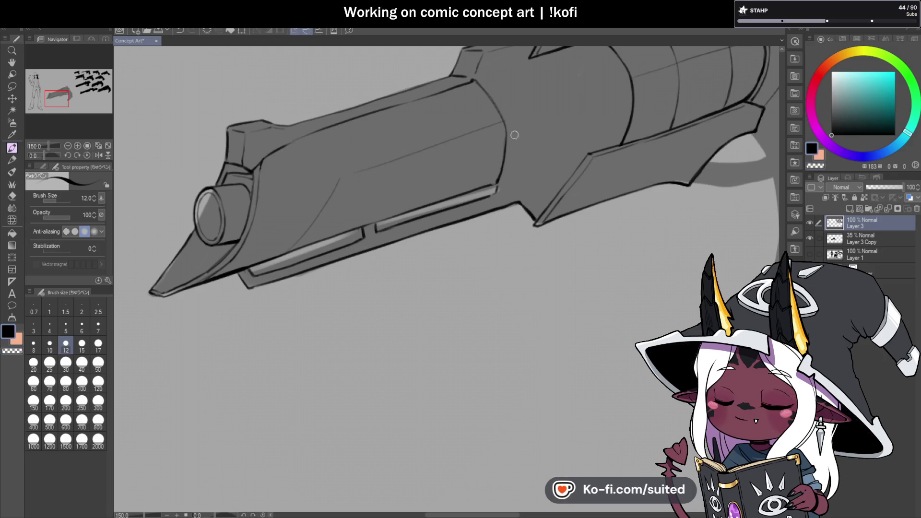
{"action": "scroll", "coordinate": [482, 195], "scroll_direction": "down", "scroll_amount": 3}
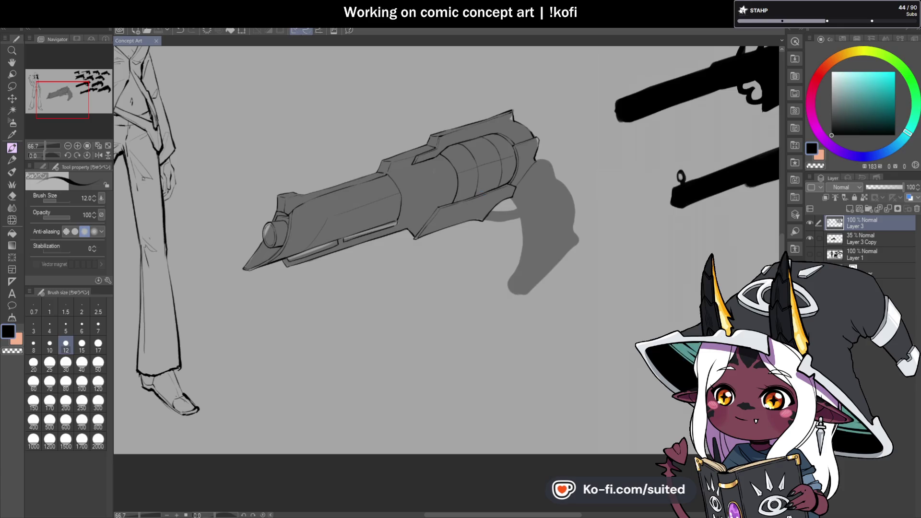
{"action": "left_click", "coordinate": [99, 155]}
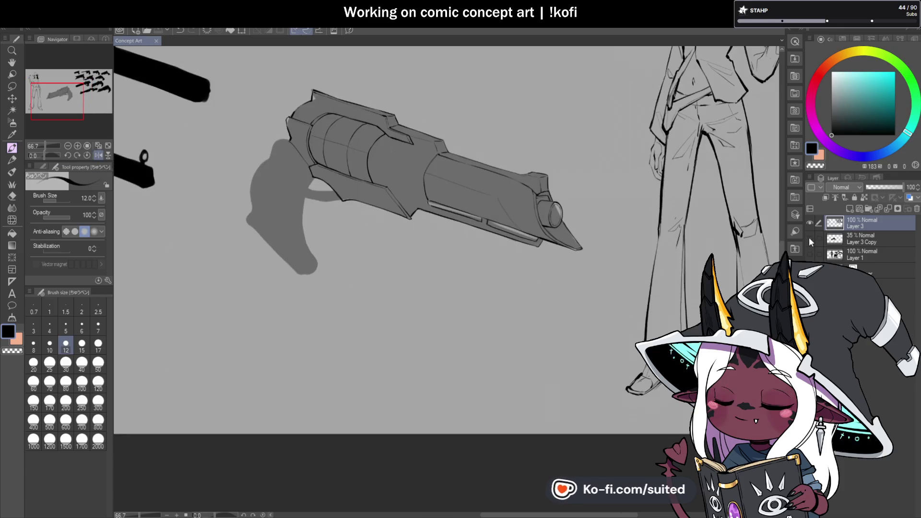
{"action": "left_click", "coordinate": [808, 237]}
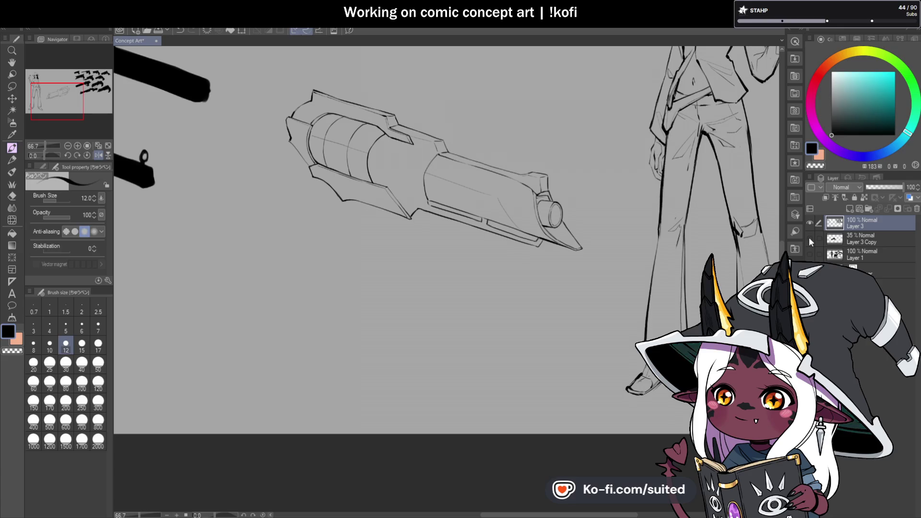
{"action": "left_click", "coordinate": [809, 237]}
{"action": "left_click", "coordinate": [99, 155]}
{"action": "scroll", "coordinate": [335, 234], "scroll_direction": "up", "scroll_amount": 6}
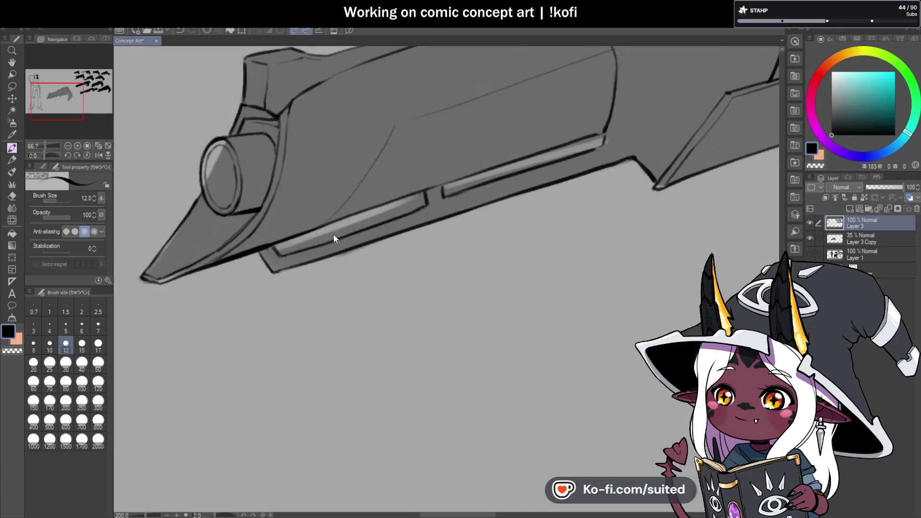
{"action": "left_click_drag", "start_coordinate": [275, 251], "coordinate": [377, 222]}
{"action": "key", "text": "c"}
{"action": "left_click_drag", "start_coordinate": [428, 197], "coordinate": [295, 253]}
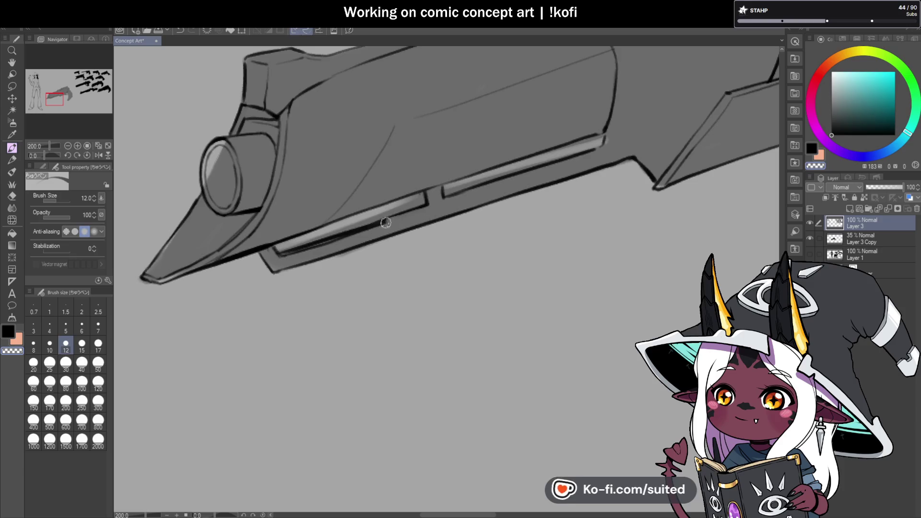
{"action": "key", "text": "c"}
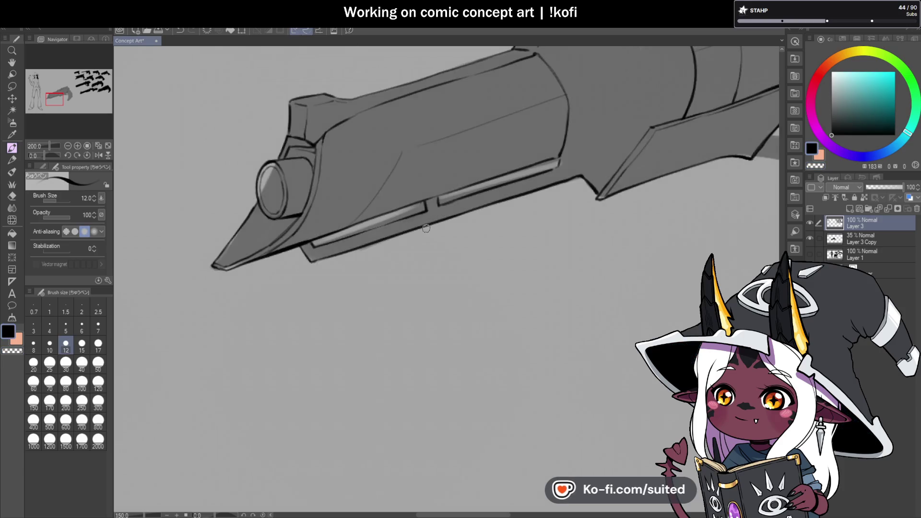
{"action": "scroll", "coordinate": [299, 267], "scroll_direction": "up", "scroll_amount": 2}
{"action": "left_click_drag", "start_coordinate": [314, 246], "coordinate": [451, 199]}
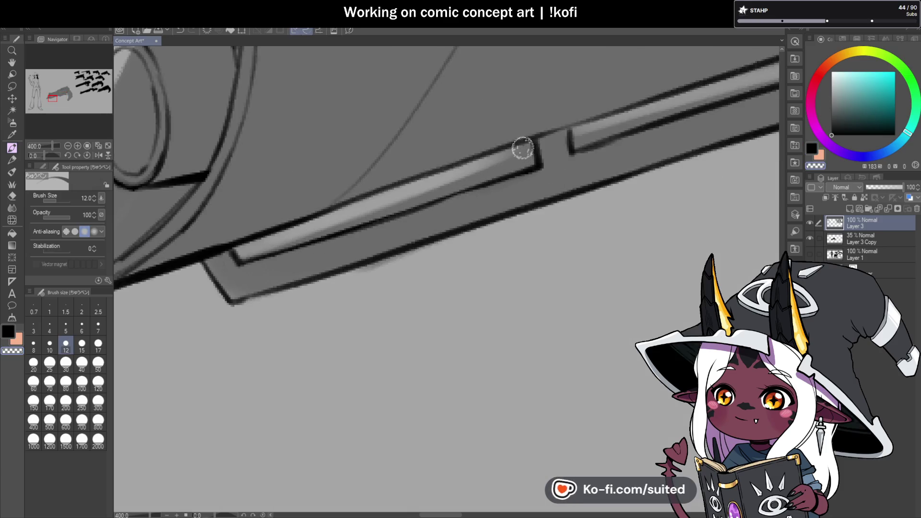
{"action": "scroll", "coordinate": [399, 224], "scroll_direction": "down", "scroll_amount": 3}
{"action": "scroll", "coordinate": [399, 224], "scroll_direction": "up", "scroll_amount": 3}
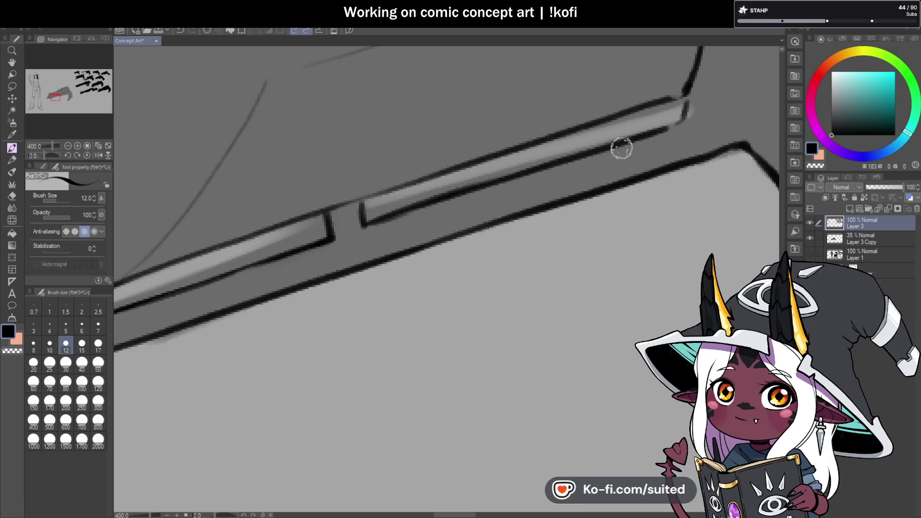
{"action": "left_click_drag", "start_coordinate": [363, 223], "coordinate": [637, 137]}
{"action": "scroll", "coordinate": [431, 211], "scroll_direction": "down", "scroll_amount": 2}
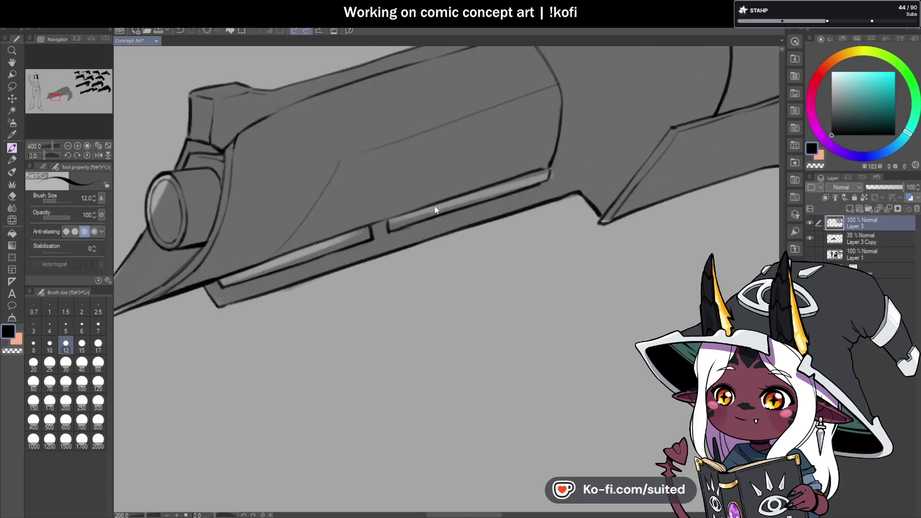
{"action": "scroll", "coordinate": [425, 214], "scroll_direction": "down", "scroll_amount": 2}
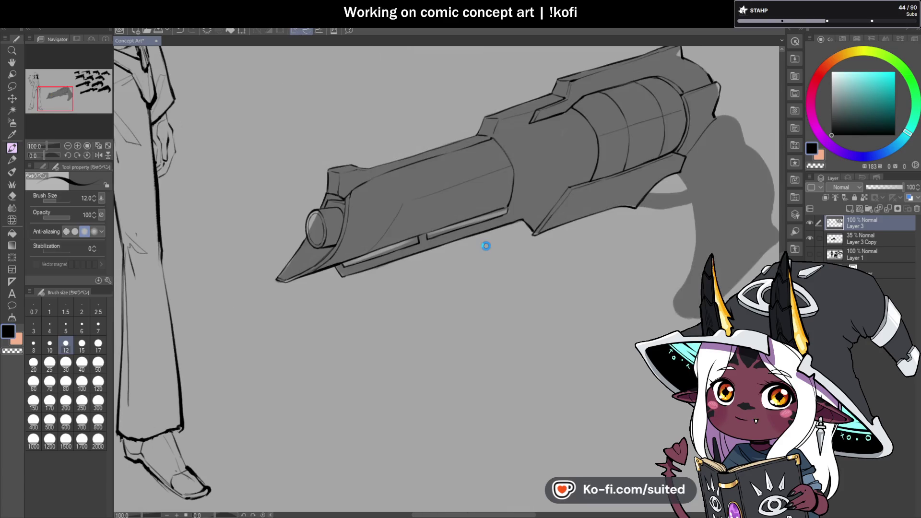
{"action": "scroll", "coordinate": [549, 246], "scroll_direction": "up", "scroll_amount": 2}
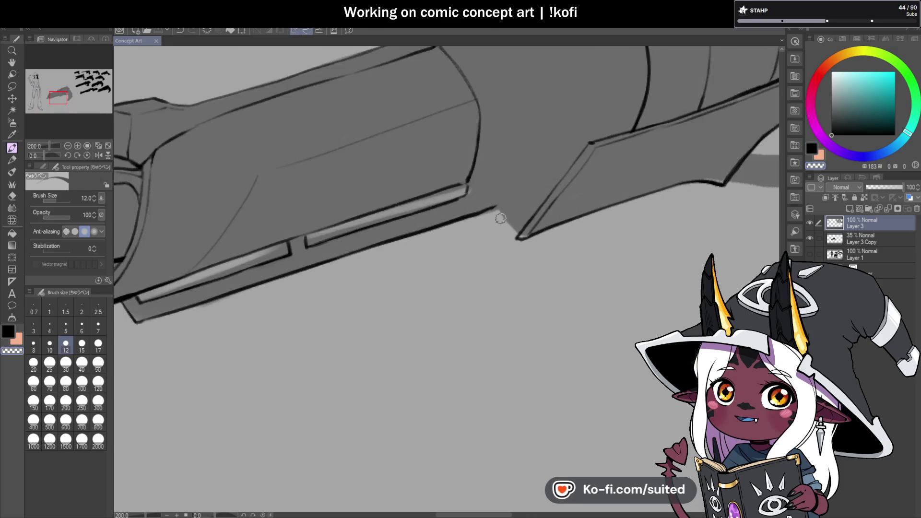
{"action": "scroll", "coordinate": [503, 227], "scroll_direction": "down", "scroll_amount": 2}
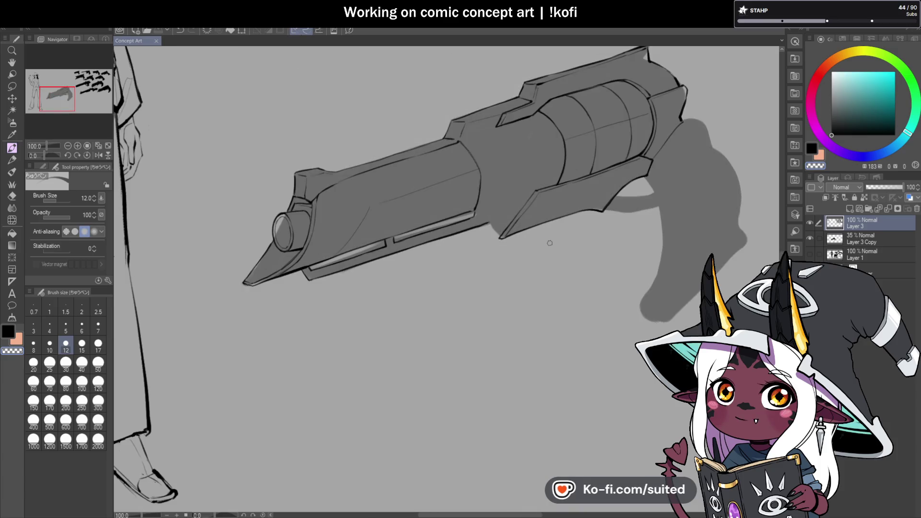
{"action": "scroll", "coordinate": [520, 275], "scroll_direction": "down", "scroll_amount": 1}
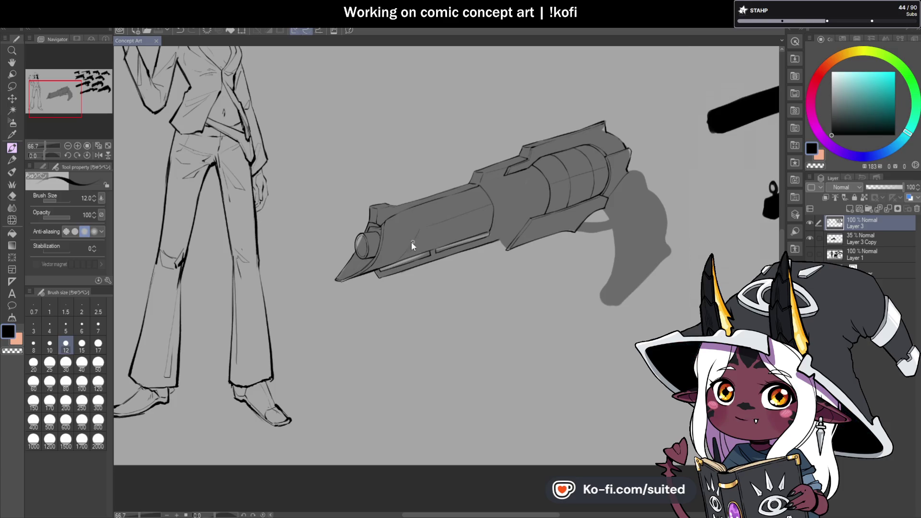
{"action": "scroll", "coordinate": [412, 242], "scroll_direction": "up", "scroll_amount": 3}
{"action": "scroll", "coordinate": [353, 168], "scroll_direction": "up", "scroll_amount": 2}
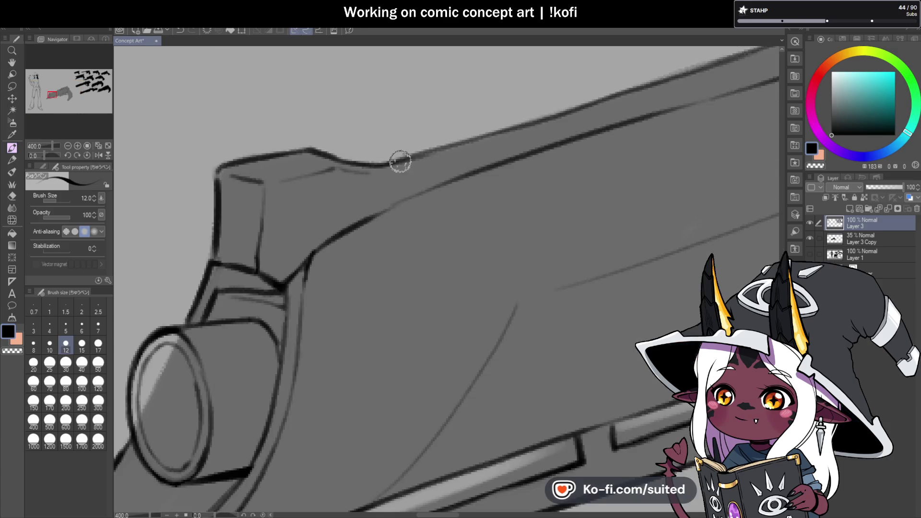
- Extend the thin barrel seam line leftward along the barrel
{"action": "scroll", "coordinate": [403, 158], "scroll_direction": "down", "scroll_amount": 3}
{"action": "scroll", "coordinate": [487, 209], "scroll_direction": "down", "scroll_amount": 2}
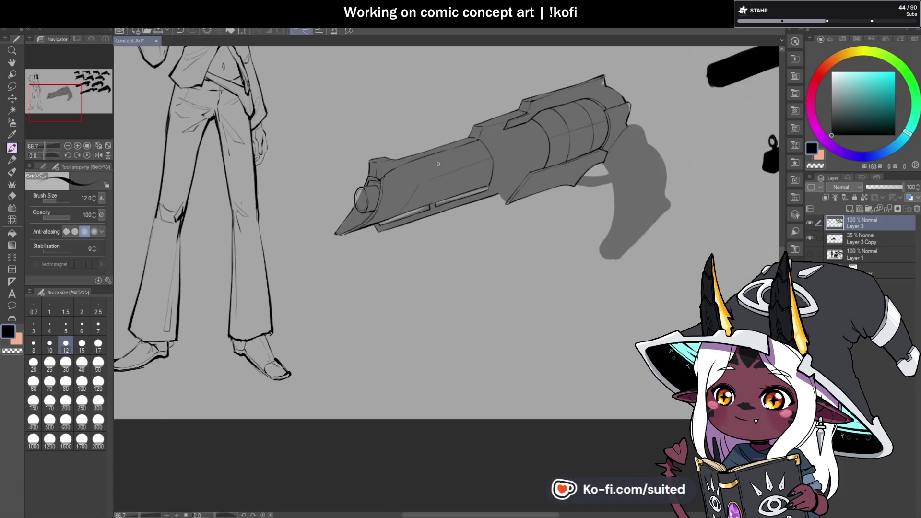
{"action": "scroll", "coordinate": [438, 164], "scroll_direction": "up", "scroll_amount": 3}
{"action": "scroll", "coordinate": [416, 189], "scroll_direction": "up", "scroll_amount": 2}
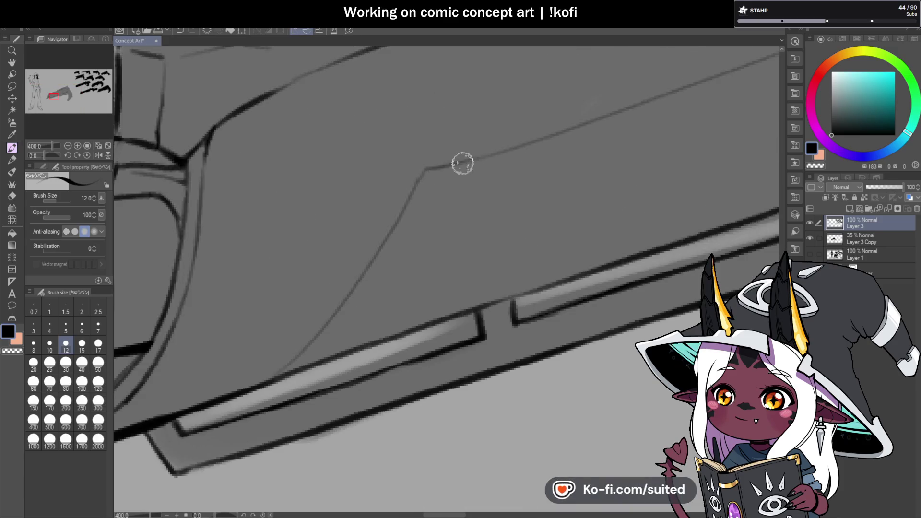
{"action": "left_click_drag", "start_coordinate": [468, 161], "coordinate": [423, 172]}
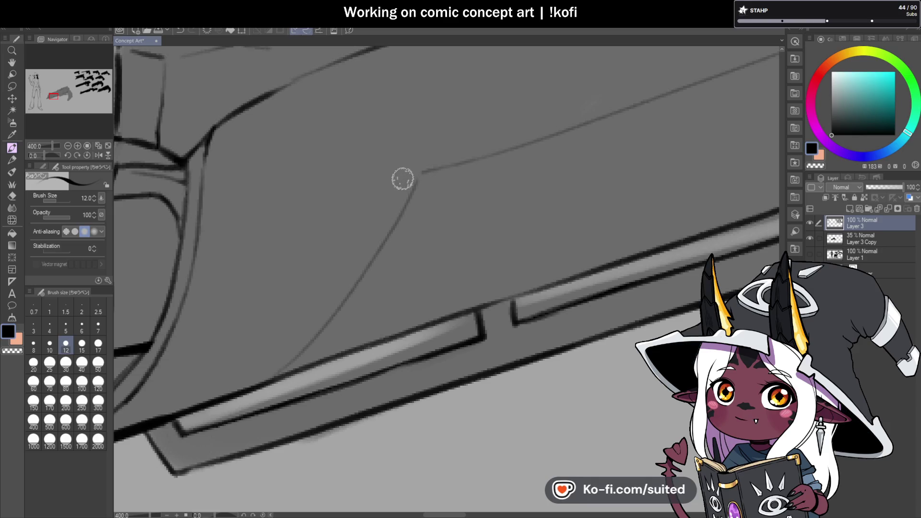
- Erase the old thin seam curve and draw a new curved seam line on the barrel
{"action": "scroll", "coordinate": [402, 179], "scroll_direction": "down", "scroll_amount": 5}
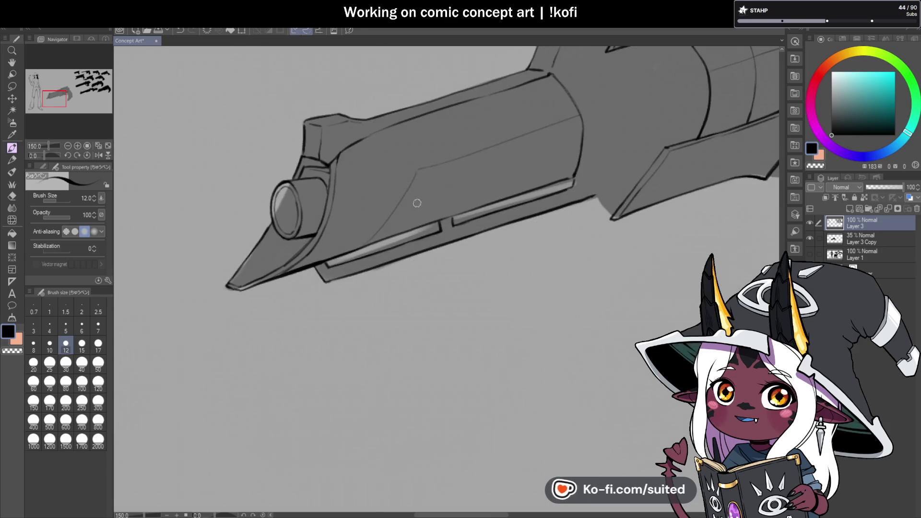
{"action": "scroll", "coordinate": [383, 230], "scroll_direction": "up", "scroll_amount": 2}
{"action": "left_click_drag", "start_coordinate": [341, 242], "coordinate": [468, 86]}
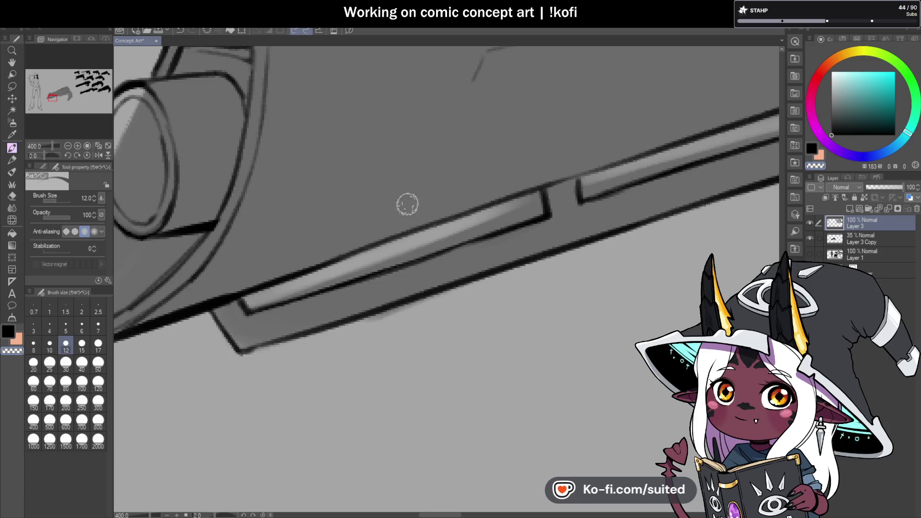
{"action": "scroll", "coordinate": [445, 141], "scroll_direction": "up", "scroll_amount": 1}
{"action": "left_click_drag", "start_coordinate": [446, 129], "coordinate": [383, 226]}
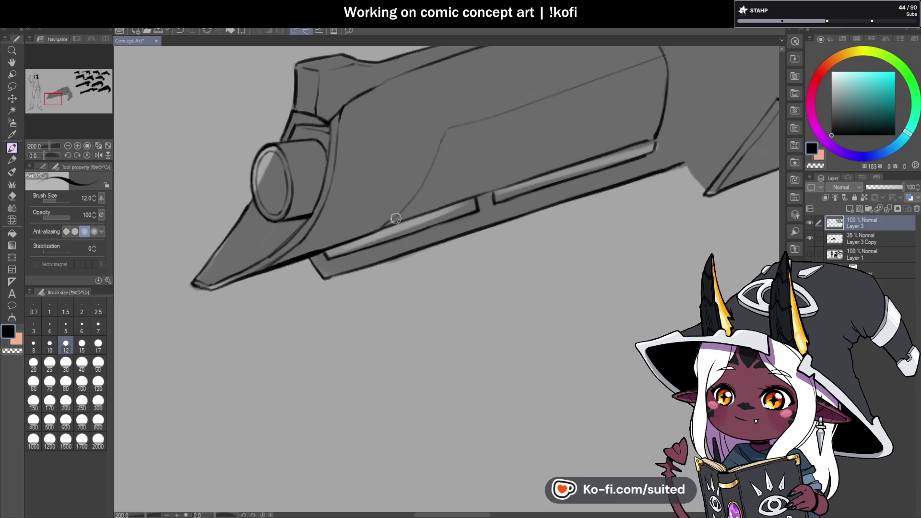
- Ink the seam line along the barrel guide, undoing the overlong extension up the barrel
{"action": "key", "text": "c"}
{"action": "key", "text": "c"}
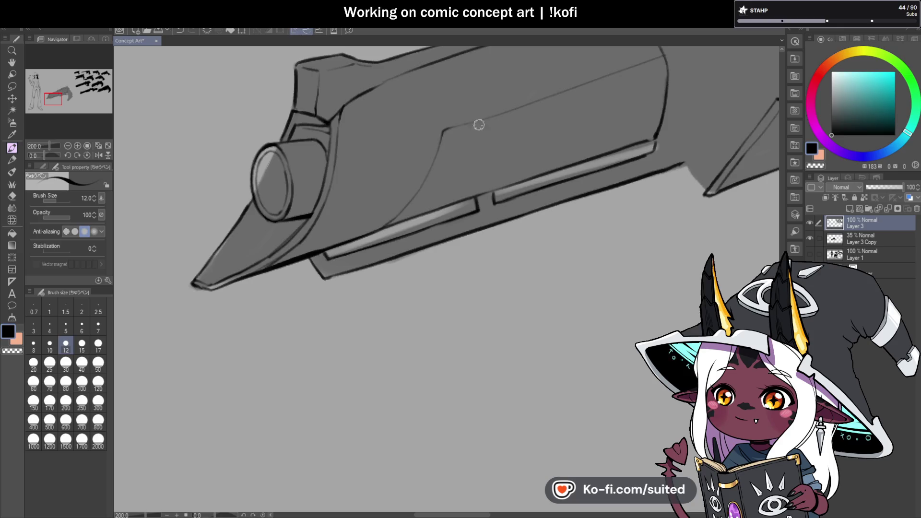
{"action": "scroll", "coordinate": [415, 187], "scroll_direction": "down", "scroll_amount": 3}
{"action": "scroll", "coordinate": [453, 149], "scroll_direction": "up", "scroll_amount": 3}
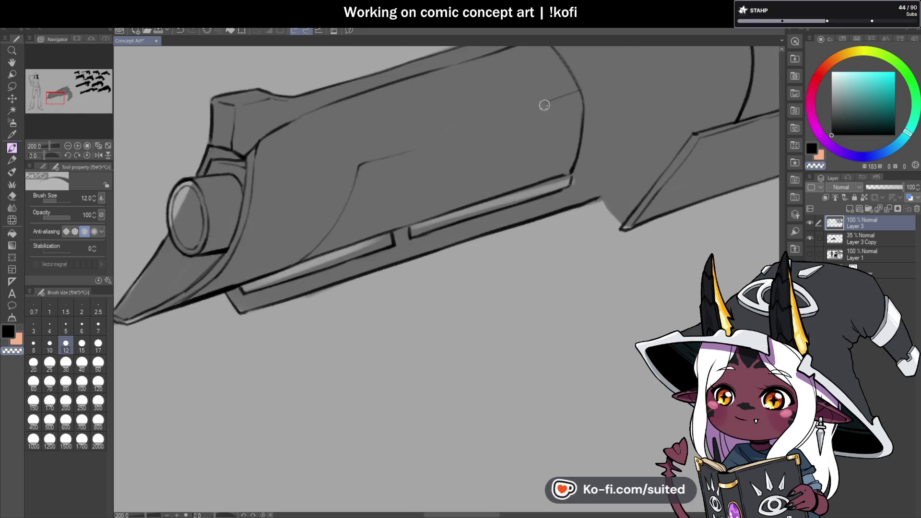
{"action": "left_click_drag", "start_coordinate": [415, 151], "coordinate": [477, 136]}
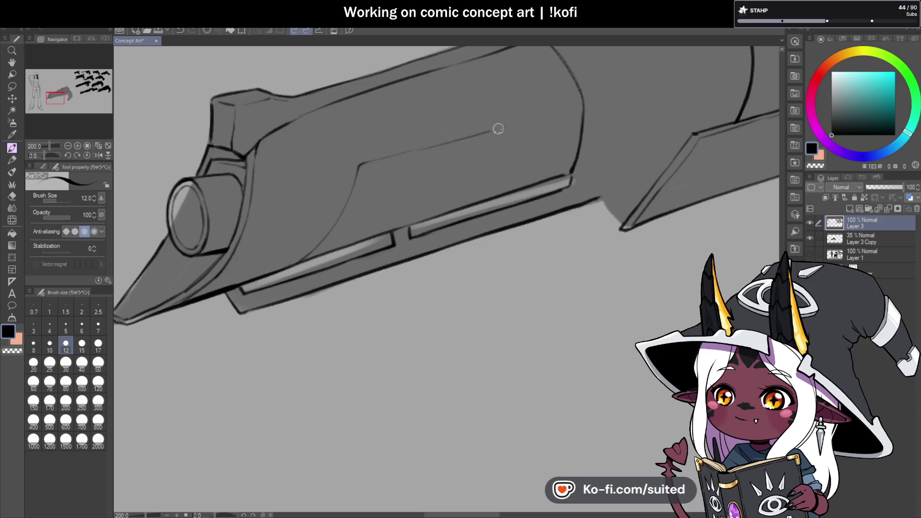
{"action": "left_click_drag", "start_coordinate": [410, 152], "coordinate": [576, 109]}
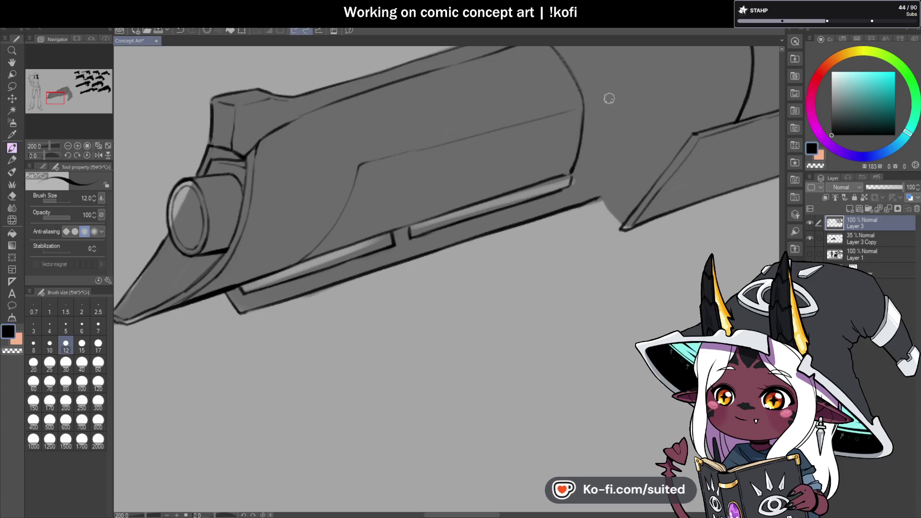
{"action": "key", "text": "ctrl+z"}
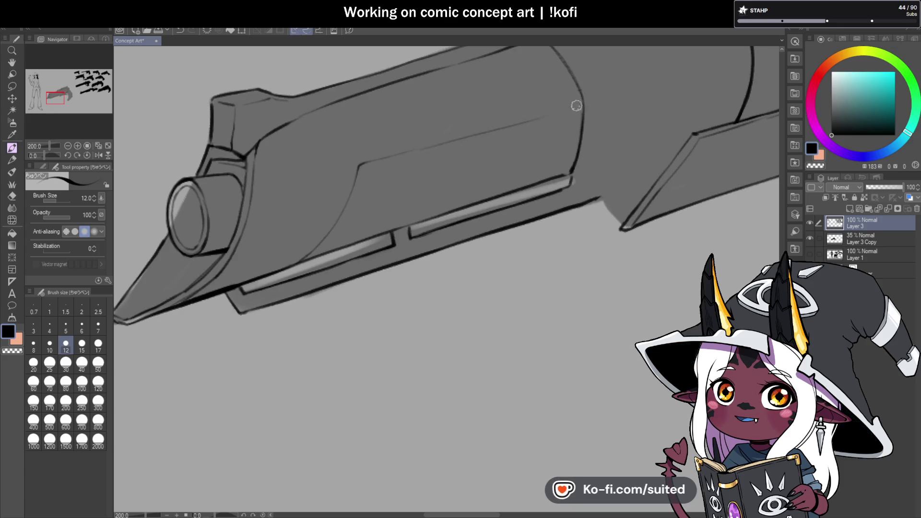
- Erase the stray faint stroke near the seam with transparent colour, then return to black ink
{"action": "key", "text": "c"}
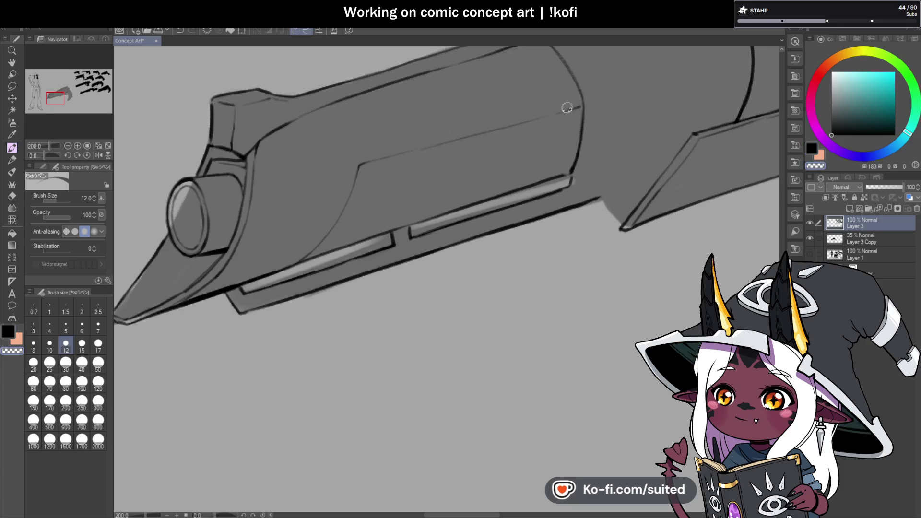
{"action": "scroll", "coordinate": [478, 192], "scroll_direction": "down", "scroll_amount": 4}
{"action": "scroll", "coordinate": [507, 170], "scroll_direction": "up", "scroll_amount": 4}
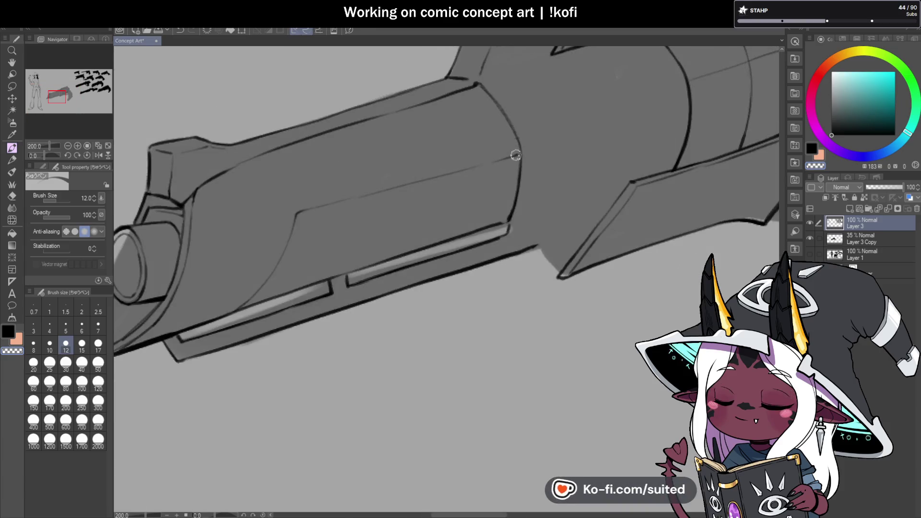
{"action": "left_click_drag", "start_coordinate": [417, 182], "coordinate": [380, 191]}
{"action": "key", "text": "c"}
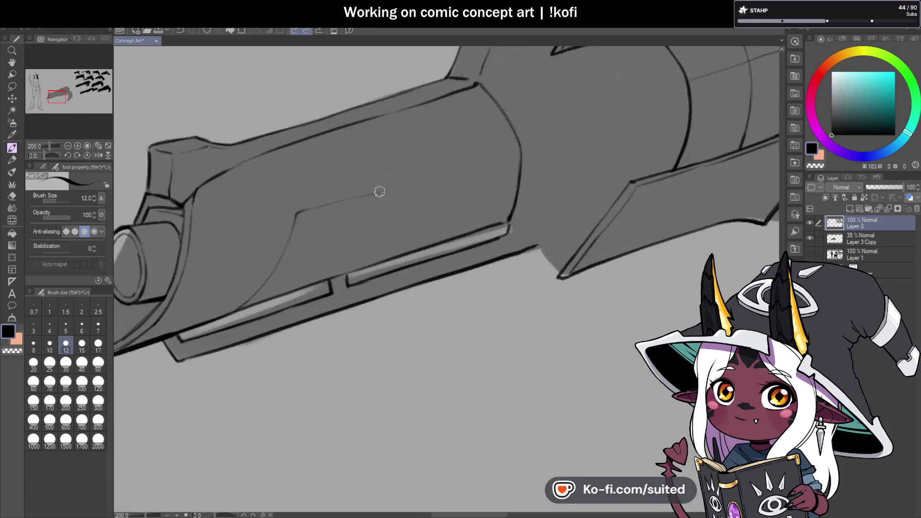
{"action": "scroll", "coordinate": [386, 206], "scroll_direction": "down", "scroll_amount": 4}
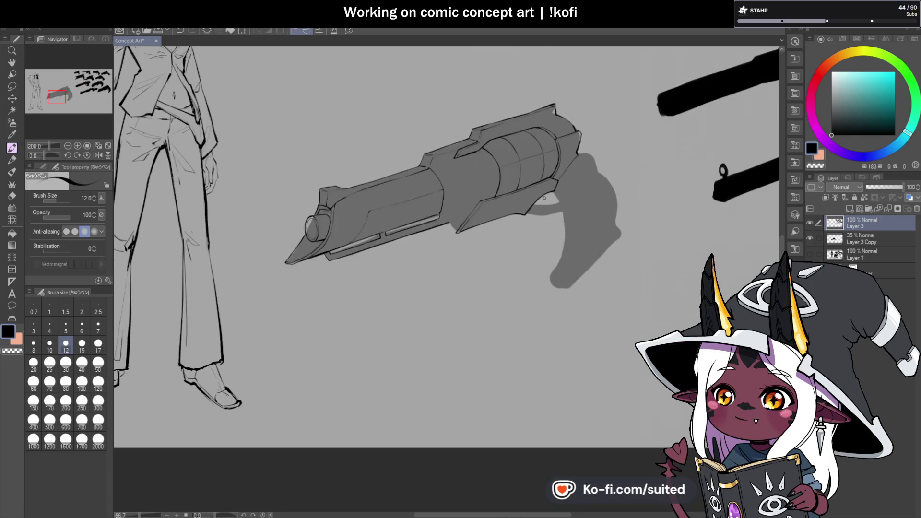
{"action": "left_click", "coordinate": [100, 155]}
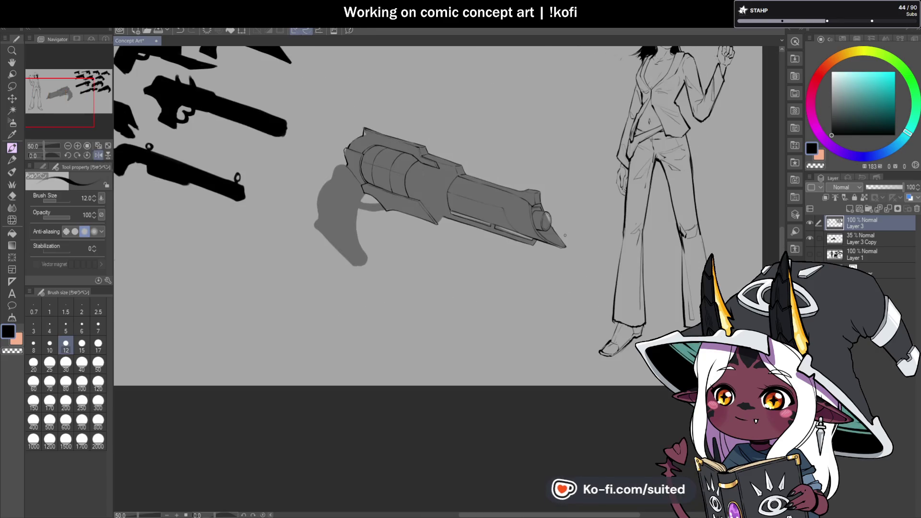
{"action": "scroll", "coordinate": [565, 235], "scroll_direction": "up", "scroll_amount": 2}
{"action": "scroll", "coordinate": [533, 210], "scroll_direction": "up", "scroll_amount": 2}
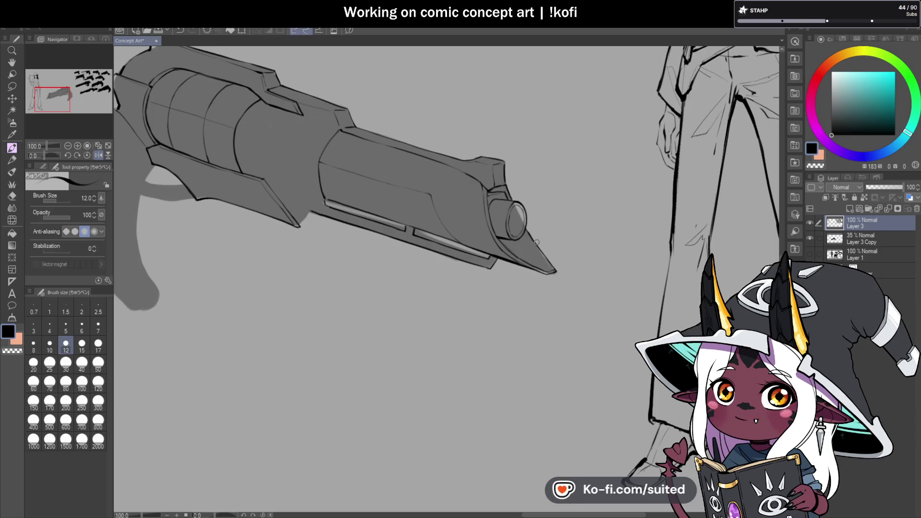
{"action": "left_click", "coordinate": [97, 154]}
{"action": "scroll", "coordinate": [501, 218], "scroll_direction": "down", "scroll_amount": 1}
{"action": "scroll", "coordinate": [502, 218], "scroll_direction": "up", "scroll_amount": 2}
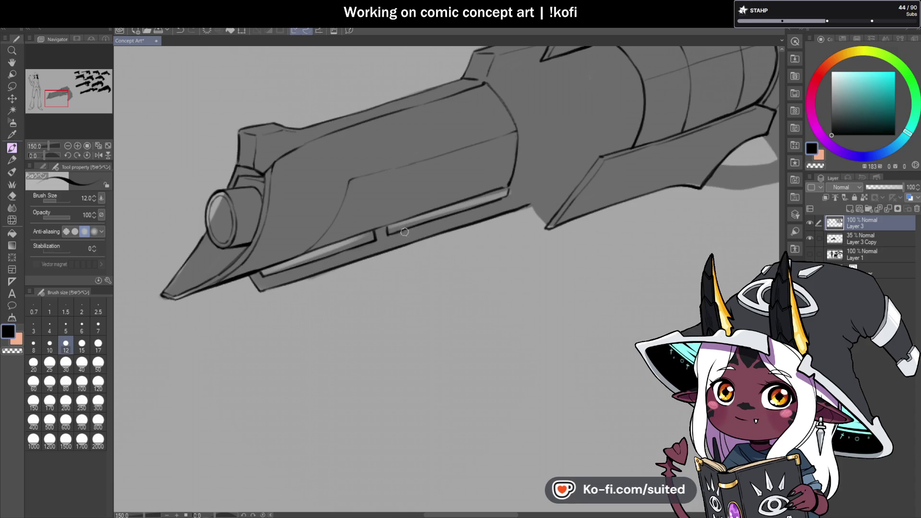
{"action": "scroll", "coordinate": [407, 233], "scroll_direction": "down", "scroll_amount": 1}
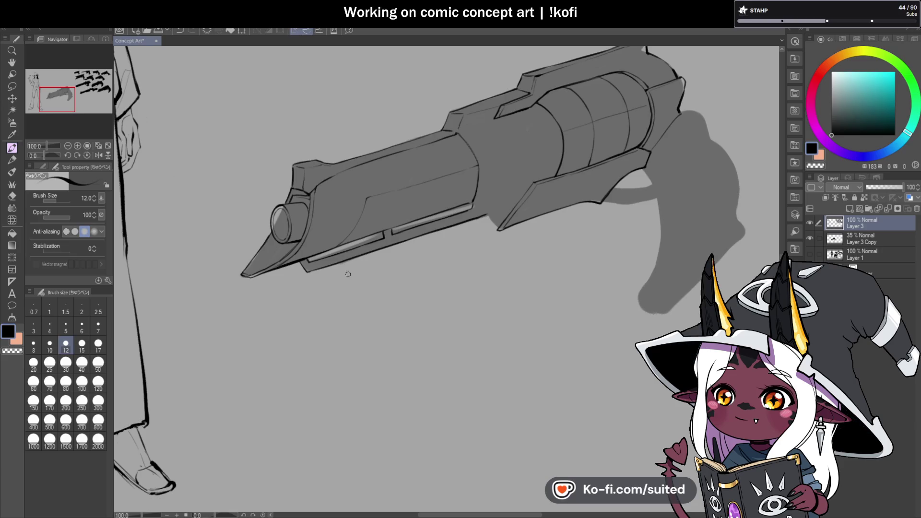
{"action": "scroll", "coordinate": [303, 283], "scroll_direction": "up", "scroll_amount": 2}
{"action": "scroll", "coordinate": [328, 250], "scroll_direction": "up", "scroll_amount": 3}
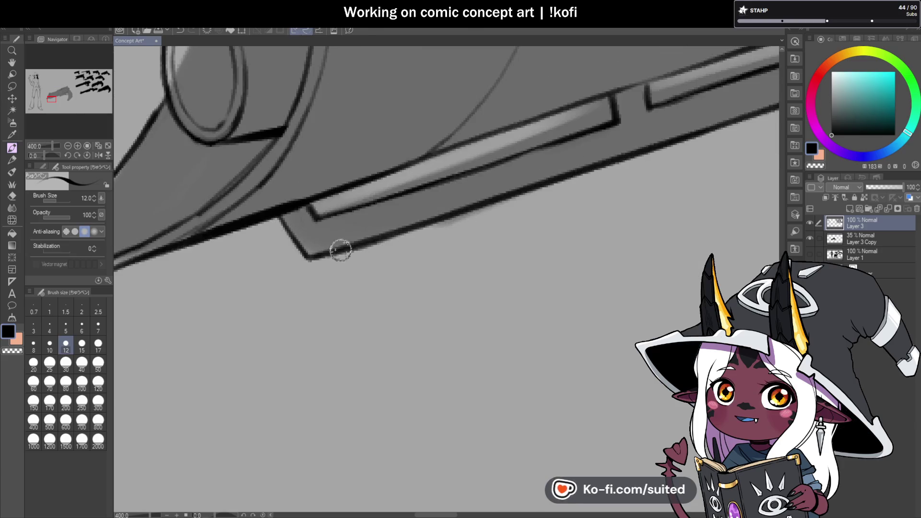
{"action": "scroll", "coordinate": [425, 233], "scroll_direction": "down", "scroll_amount": 3}
{"action": "scroll", "coordinate": [474, 188], "scroll_direction": "up", "scroll_amount": 3}
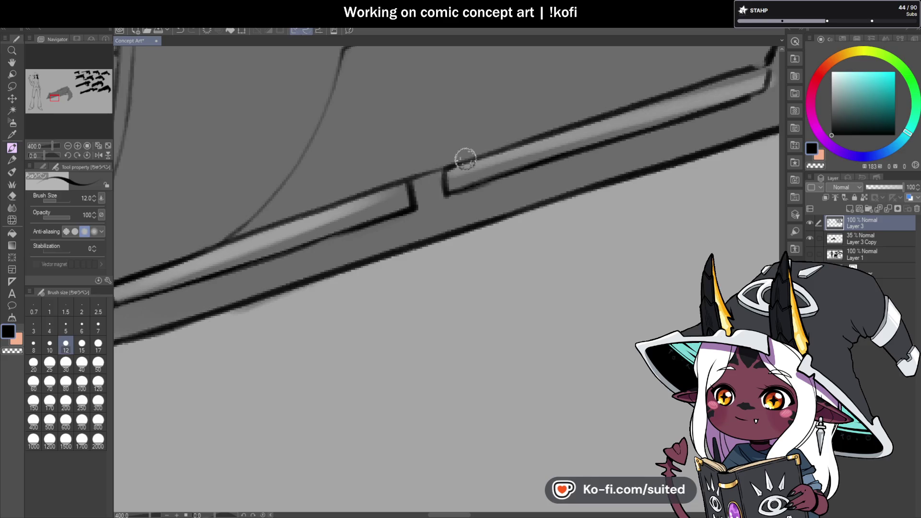
{"action": "scroll", "coordinate": [374, 273], "scroll_direction": "down", "scroll_amount": 3}
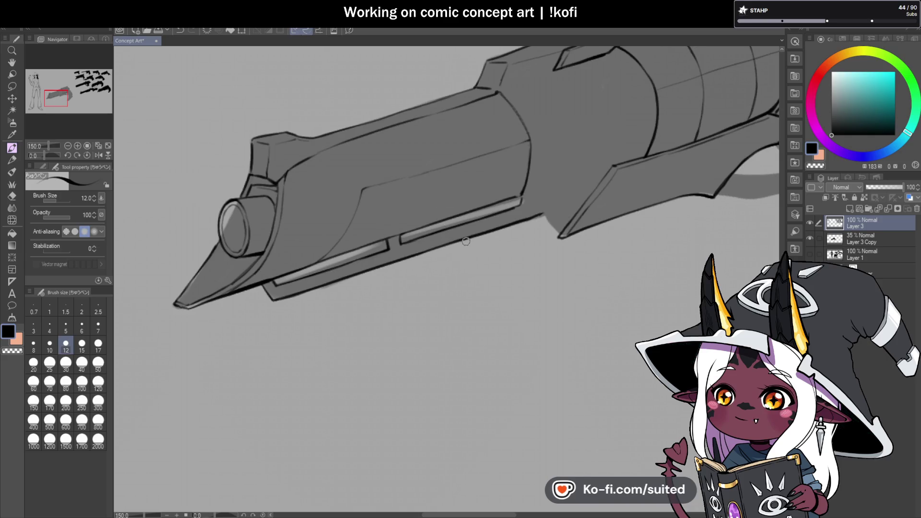
- Close off the end of the vent slot and ink the divider between the two slots
{"action": "scroll", "coordinate": [508, 197], "scroll_direction": "down", "scroll_amount": 2}
{"action": "scroll", "coordinate": [517, 192], "scroll_direction": "up", "scroll_amount": 5}
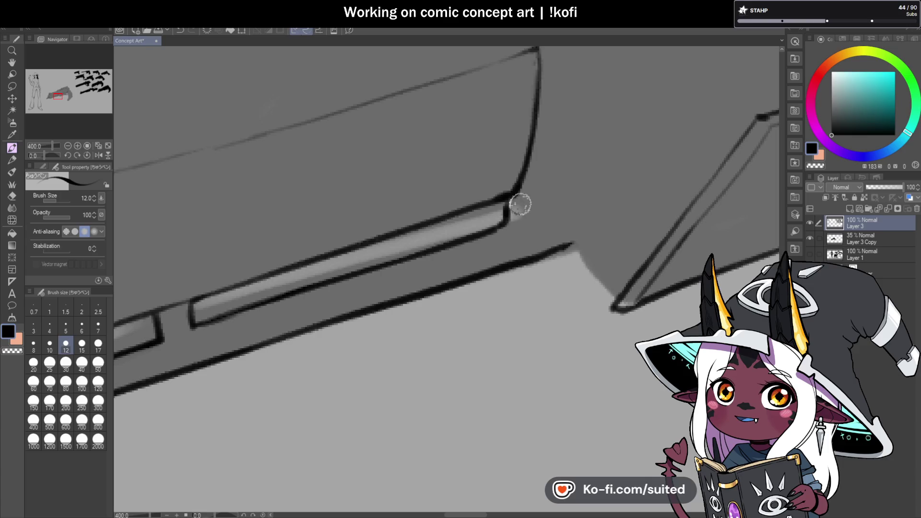
{"action": "scroll", "coordinate": [518, 220], "scroll_direction": "down", "scroll_amount": 3}
{"action": "scroll", "coordinate": [542, 197], "scroll_direction": "up", "scroll_amount": 1}
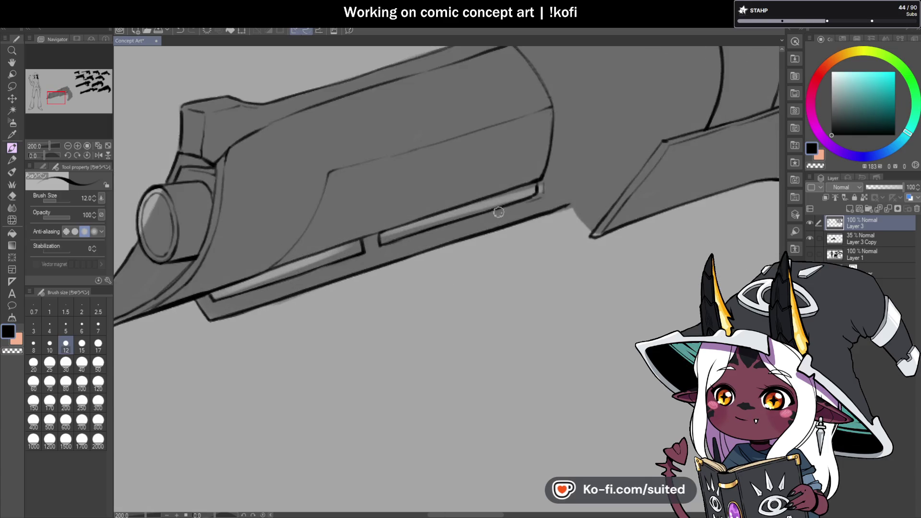
{"action": "scroll", "coordinate": [386, 248], "scroll_direction": "up", "scroll_amount": 2}
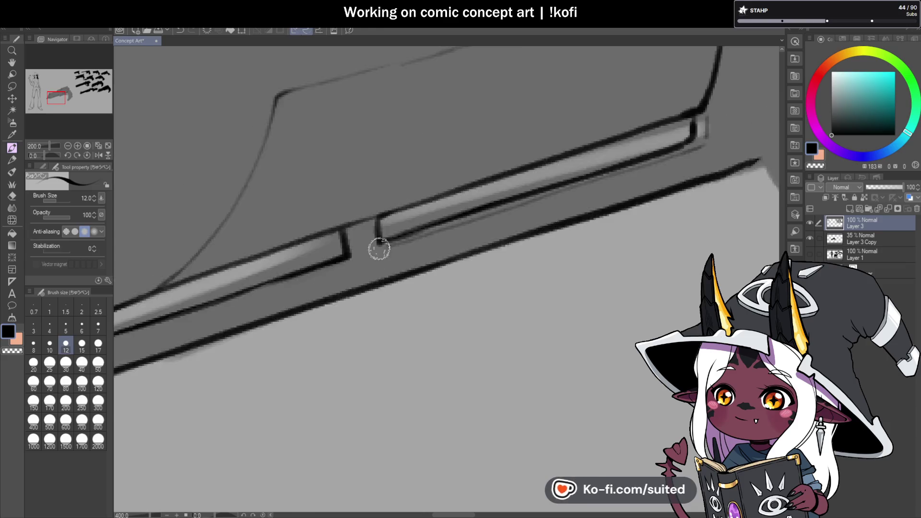
{"action": "scroll", "coordinate": [378, 248], "scroll_direction": "up", "scroll_amount": 2}
{"action": "scroll", "coordinate": [431, 235], "scroll_direction": "down", "scroll_amount": 4}
{"action": "scroll", "coordinate": [537, 201], "scroll_direction": "up", "scroll_amount": 2}
{"action": "left_click_drag", "start_coordinate": [561, 144], "coordinate": [560, 182]}
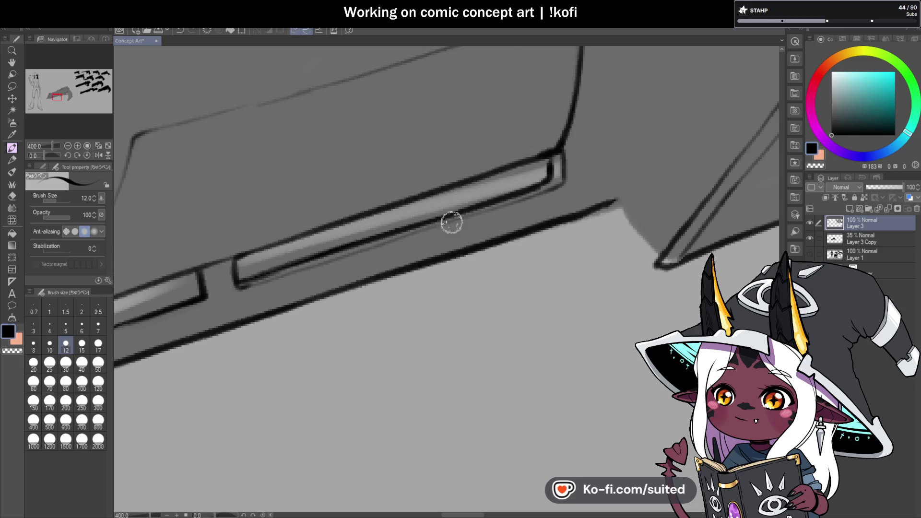
{"action": "scroll", "coordinate": [434, 230], "scroll_direction": "down", "scroll_amount": 3}
{"action": "scroll", "coordinate": [414, 235], "scroll_direction": "up", "scroll_amount": 3}
{"action": "left_click_drag", "start_coordinate": [477, 183], "coordinate": [479, 211]}
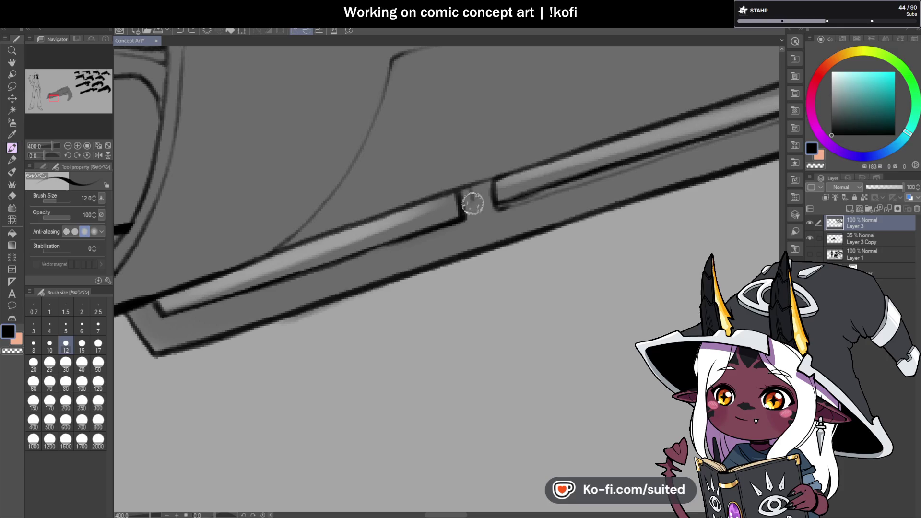
- Add an inner line running along the lower barrel vent slot
{"action": "scroll", "coordinate": [464, 216], "scroll_direction": "down", "scroll_amount": 2}
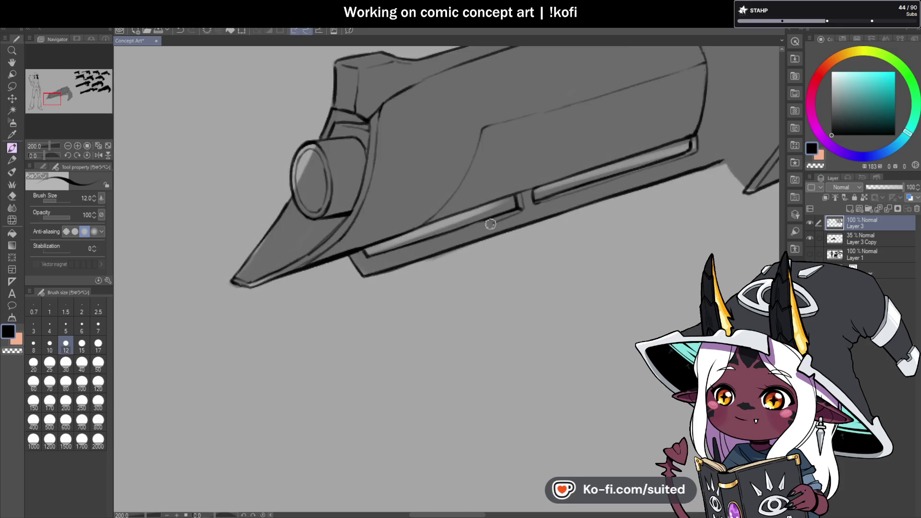
{"action": "scroll", "coordinate": [383, 259], "scroll_direction": "up", "scroll_amount": 3}
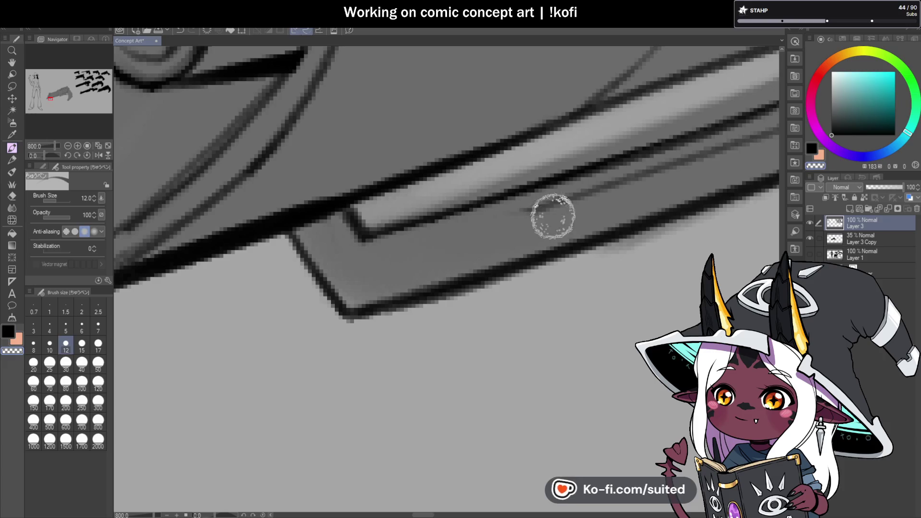
{"action": "left_click_drag", "start_coordinate": [366, 248], "coordinate": [528, 211]}
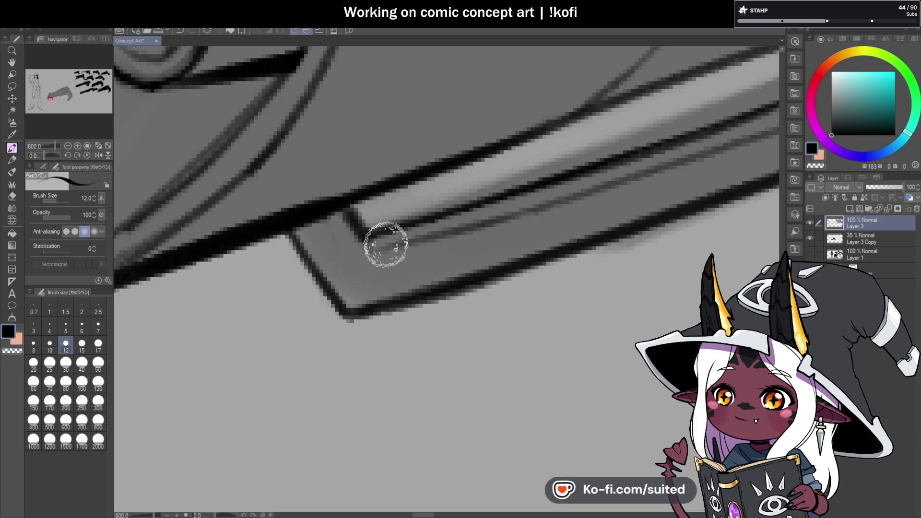
{"action": "scroll", "coordinate": [370, 233], "scroll_direction": "down", "scroll_amount": 2}
{"action": "scroll", "coordinate": [371, 235], "scroll_direction": "up", "scroll_amount": 2}
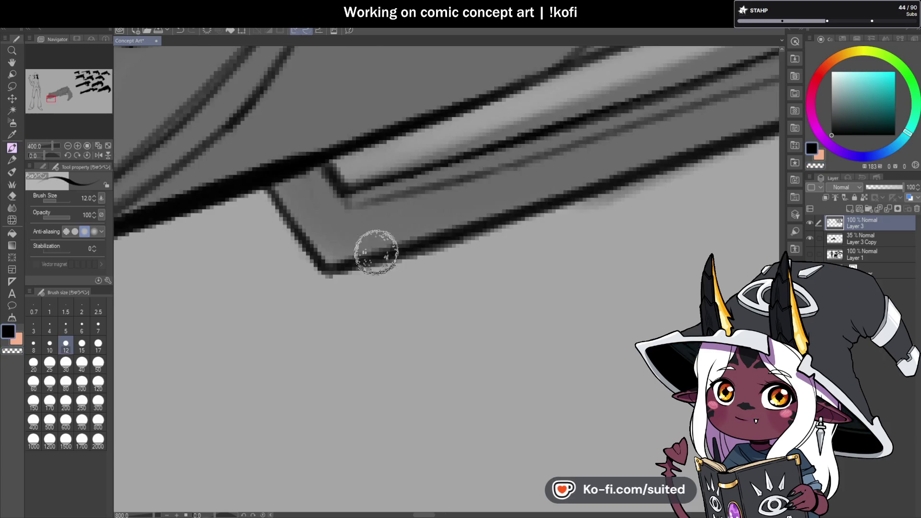
{"action": "scroll", "coordinate": [520, 163], "scroll_direction": "down", "scroll_amount": 5}
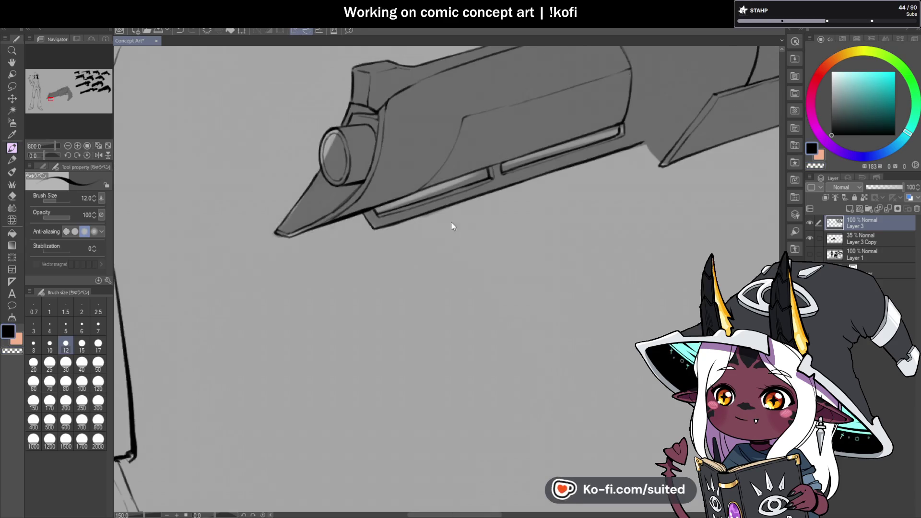
{"action": "scroll", "coordinate": [372, 224], "scroll_direction": "up", "scroll_amount": 1}
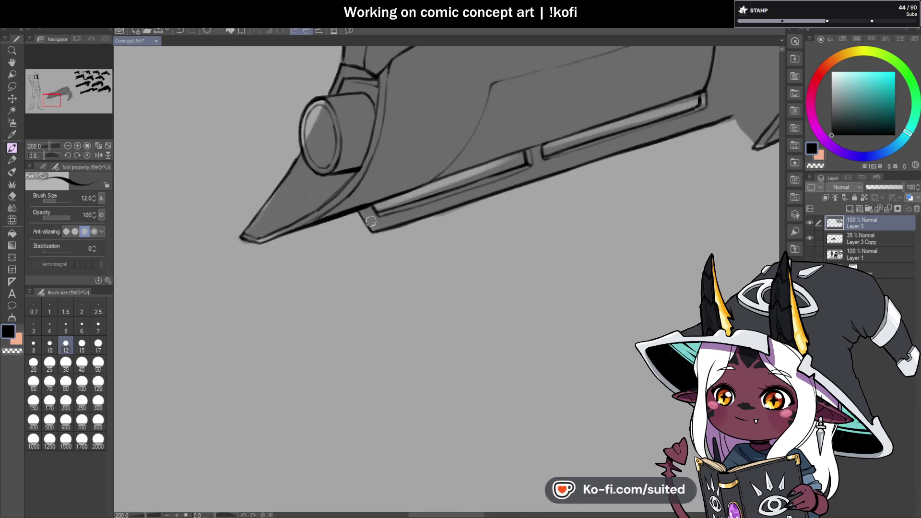
{"action": "scroll", "coordinate": [372, 223], "scroll_direction": "up", "scroll_amount": 2}
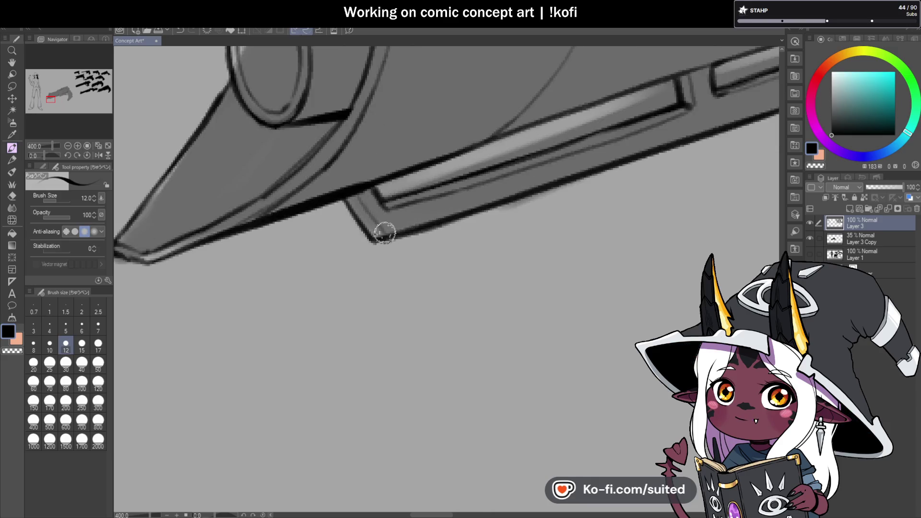
{"action": "scroll", "coordinate": [431, 235], "scroll_direction": "down", "scroll_amount": 2}
{"action": "scroll", "coordinate": [432, 235], "scroll_direction": "down", "scroll_amount": 2}
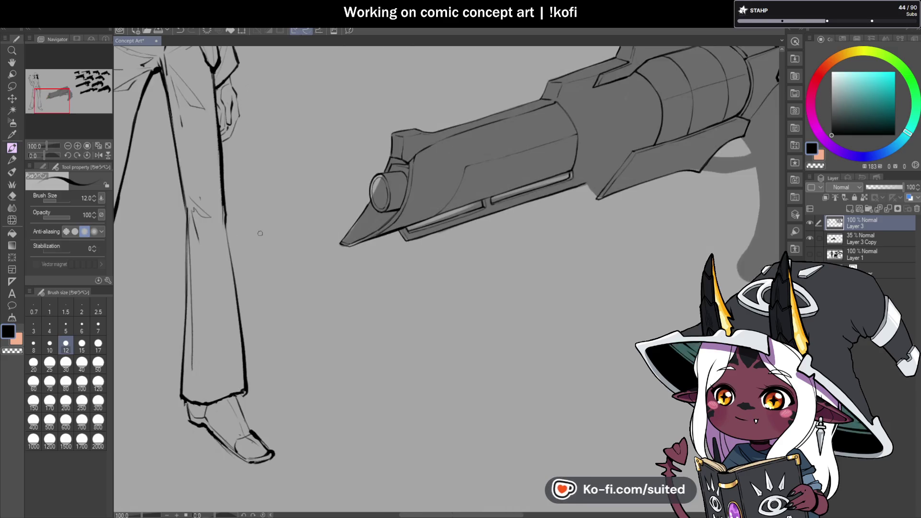
{"action": "left_click", "coordinate": [98, 155]}
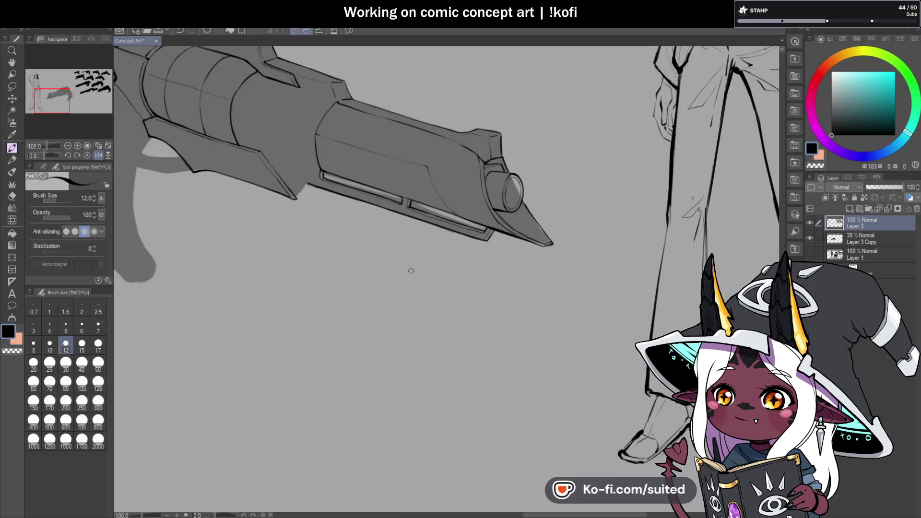
{"action": "scroll", "coordinate": [411, 271], "scroll_direction": "down", "scroll_amount": 1}
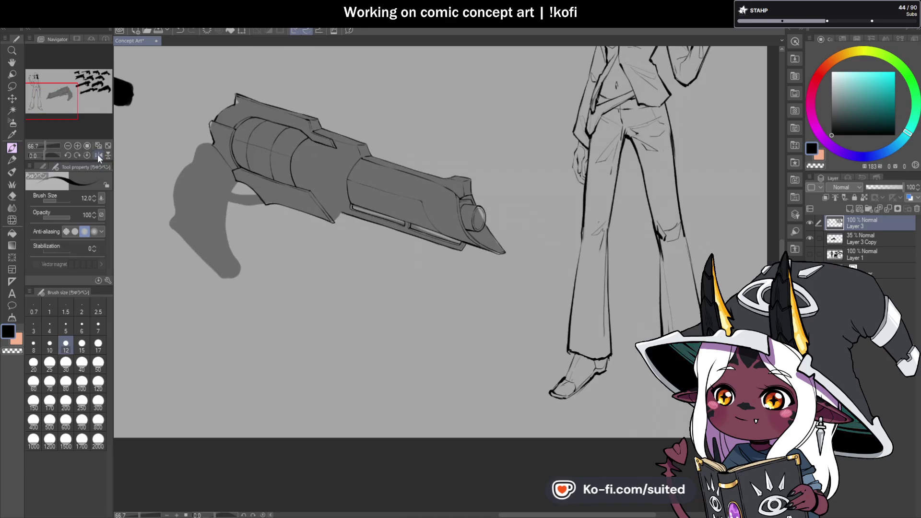
{"action": "left_click", "coordinate": [97, 155]}
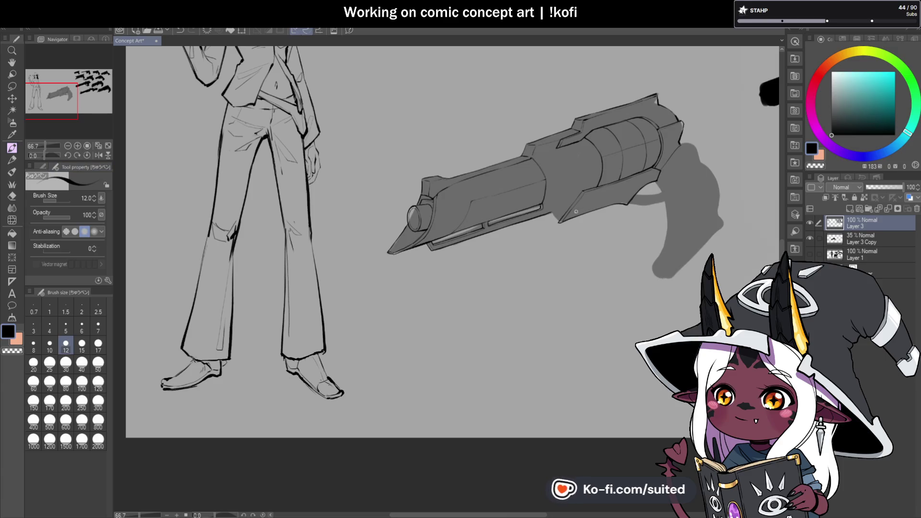
{"action": "scroll", "coordinate": [577, 204], "scroll_direction": "up", "scroll_amount": 1}
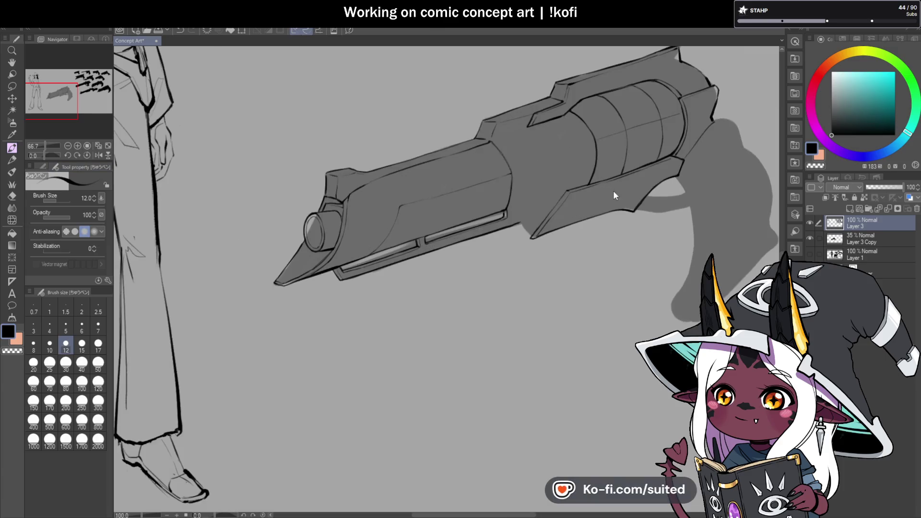
{"action": "scroll", "coordinate": [540, 203], "scroll_direction": "down", "scroll_amount": 1}
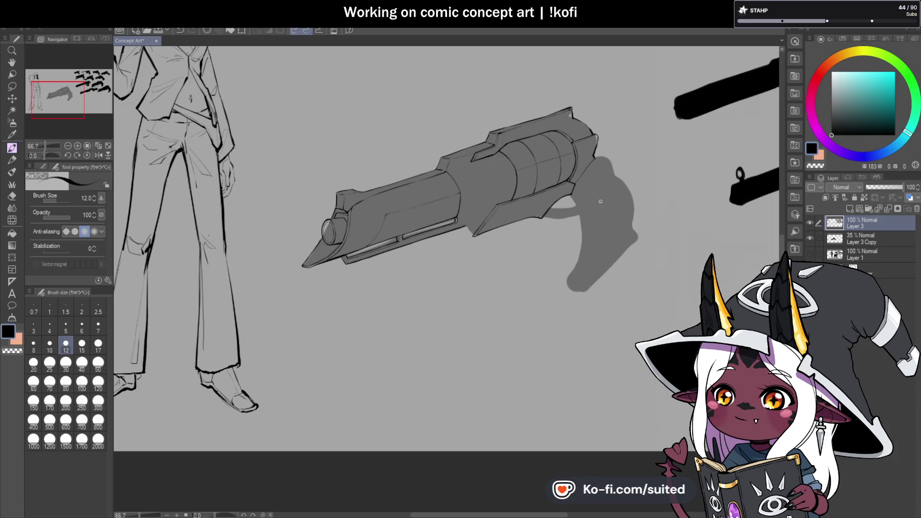
{"action": "scroll", "coordinate": [481, 231], "scroll_direction": "up", "scroll_amount": 8}
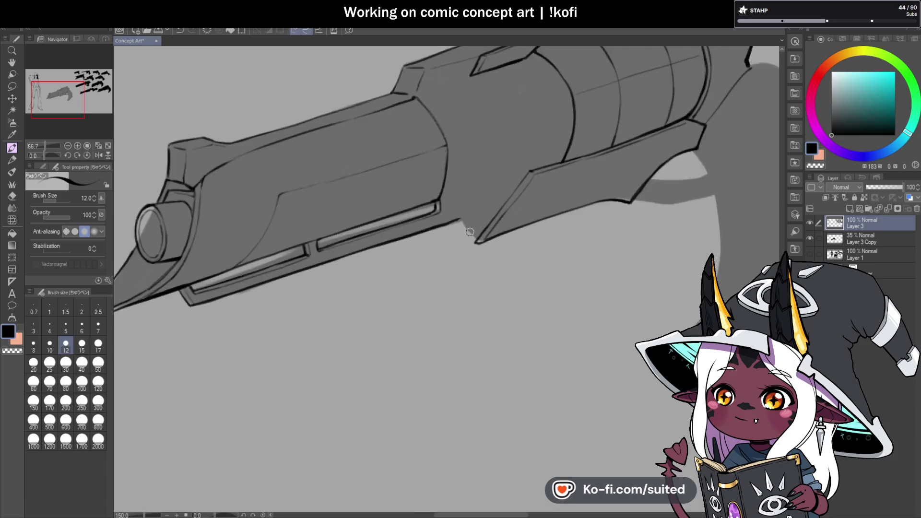
- Extend the gun's lower edge line, add a small end dash, and ink the notch below the barrel housing
{"action": "mouse_move", "coordinate": [424, 201]}
{"action": "left_mouse_down"}
{"action": "mouse_move", "coordinate": [450, 202]}
{"action": "mouse_move", "coordinate": [474, 255]}
{"action": "left_mouse_up"}
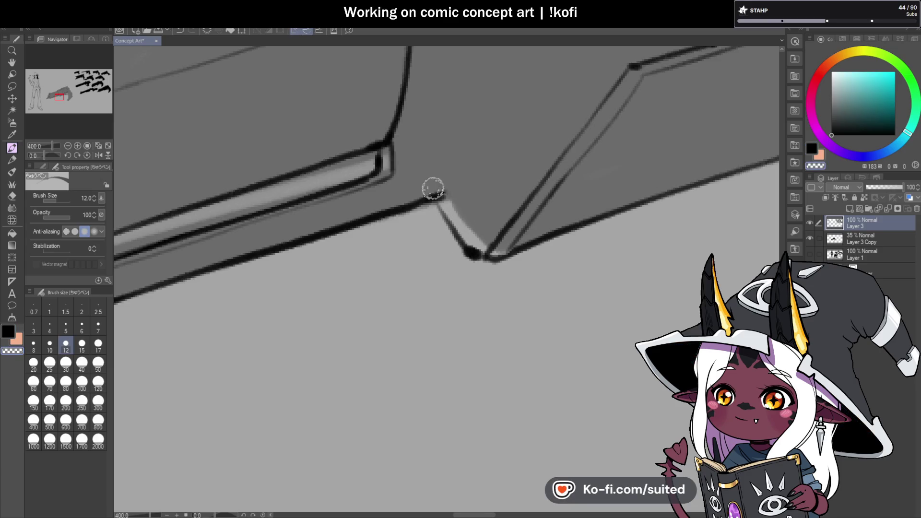
{"action": "left_click_drag", "start_coordinate": [444, 197], "coordinate": [452, 196]}
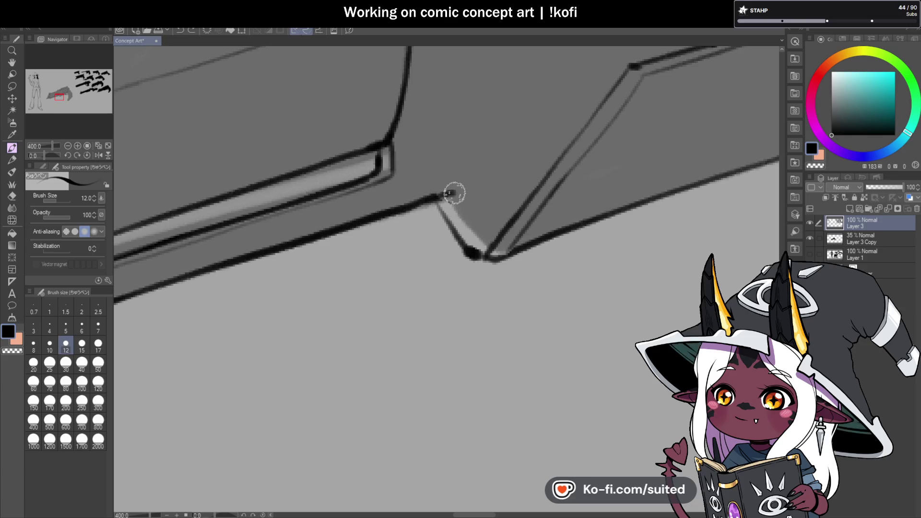
{"action": "scroll", "coordinate": [453, 196], "scroll_direction": "down", "scroll_amount": 4}
{"action": "scroll", "coordinate": [448, 199], "scroll_direction": "up", "scroll_amount": 2}
{"action": "left_click_drag", "start_coordinate": [442, 219], "coordinate": [454, 165]}
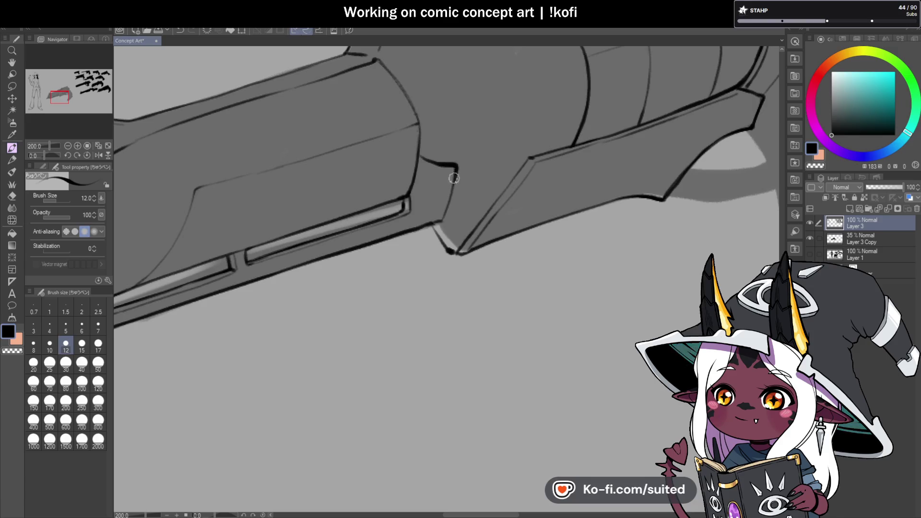
{"action": "scroll", "coordinate": [436, 205], "scroll_direction": "down", "scroll_amount": 3}
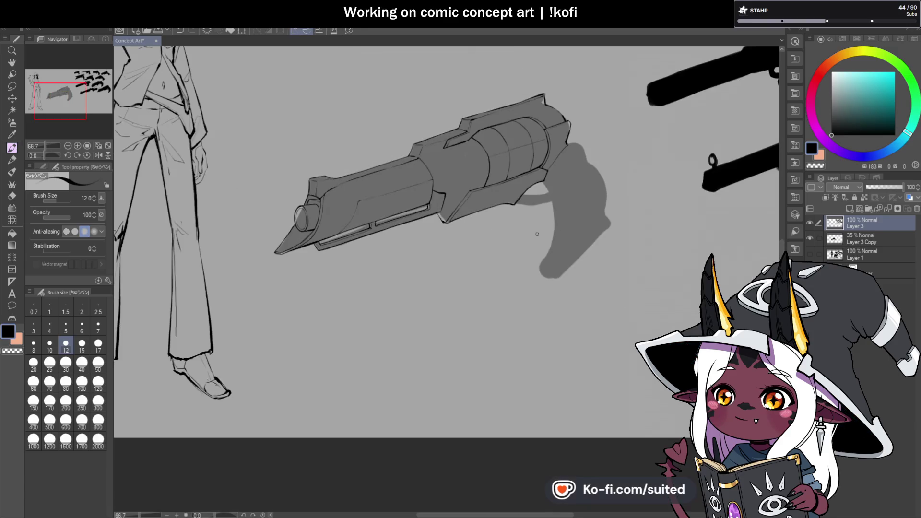
- Check in a mirrored view, undo the bad notch strokes, and redraw the edge down to the blade tip
{"action": "left_click", "coordinate": [99, 156]}
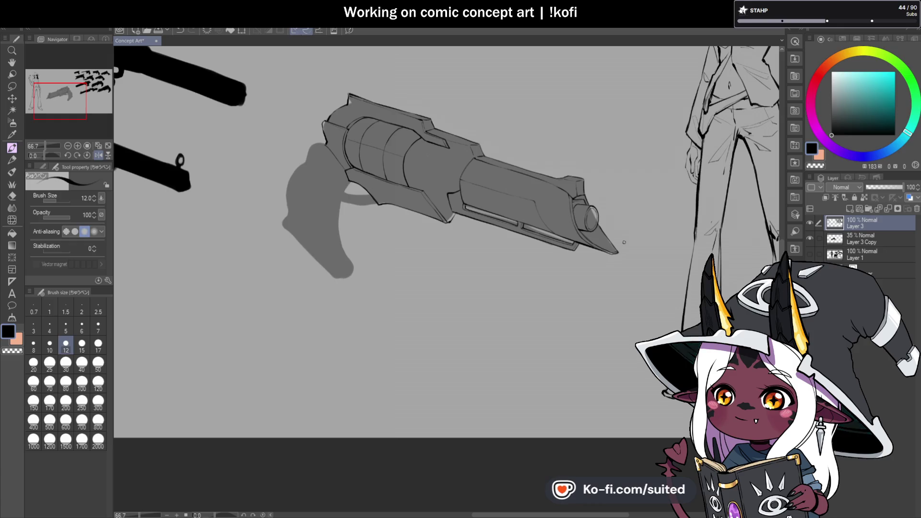
{"action": "scroll", "coordinate": [458, 206], "scroll_direction": "up", "scroll_amount": 2}
{"action": "scroll", "coordinate": [457, 206], "scroll_direction": "up", "scroll_amount": 2}
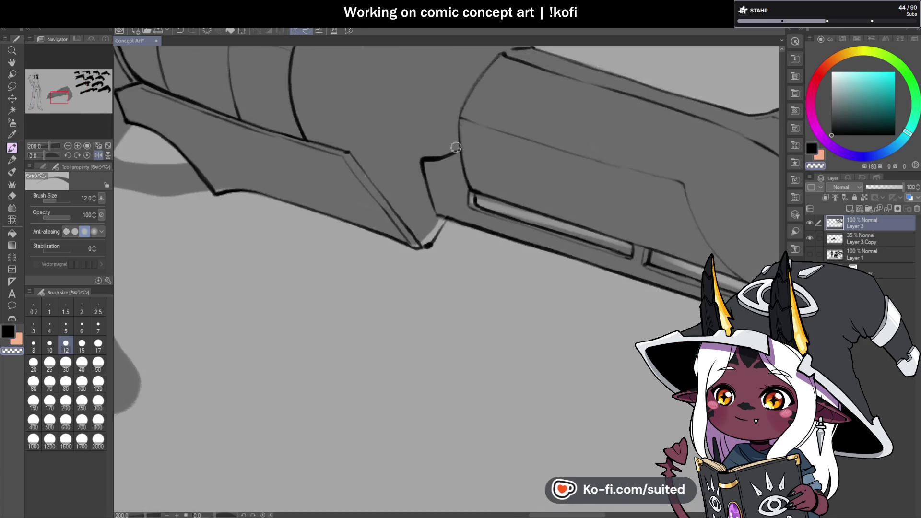
{"action": "key", "text": "ctrl+z"}
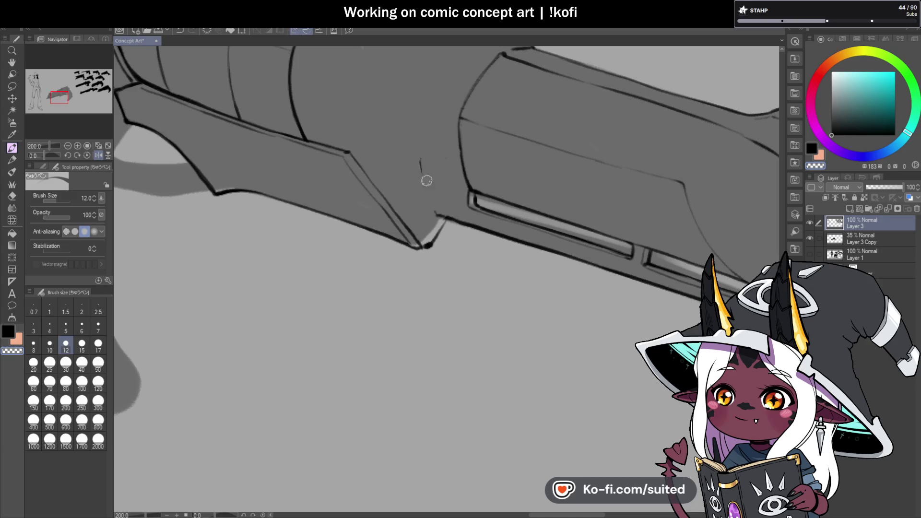
{"action": "scroll", "coordinate": [444, 214], "scroll_direction": "up", "scroll_amount": 2}
{"action": "mouse_move", "coordinate": [386, 256]}
{"action": "left_mouse_down"}
{"action": "mouse_move", "coordinate": [414, 158]}
{"action": "mouse_move", "coordinate": [388, 259]}
{"action": "left_mouse_up"}
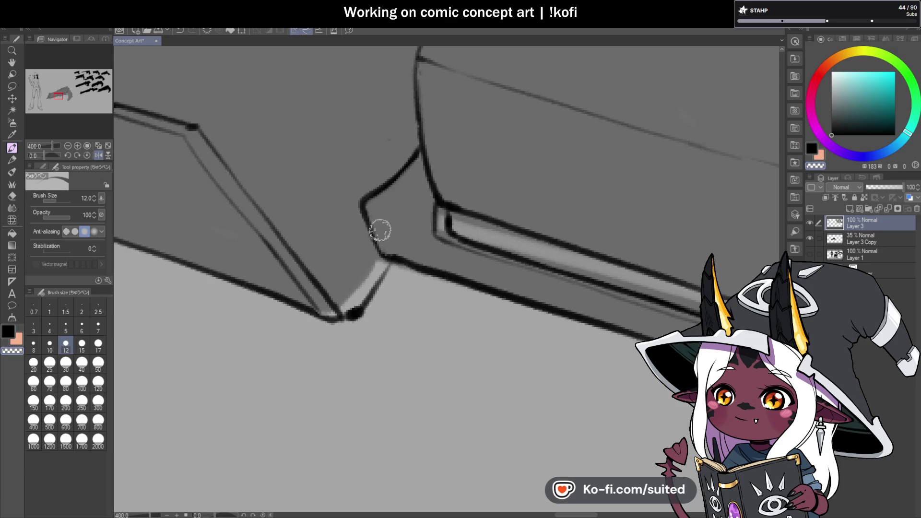
{"action": "key", "text": "ctrl+z"}
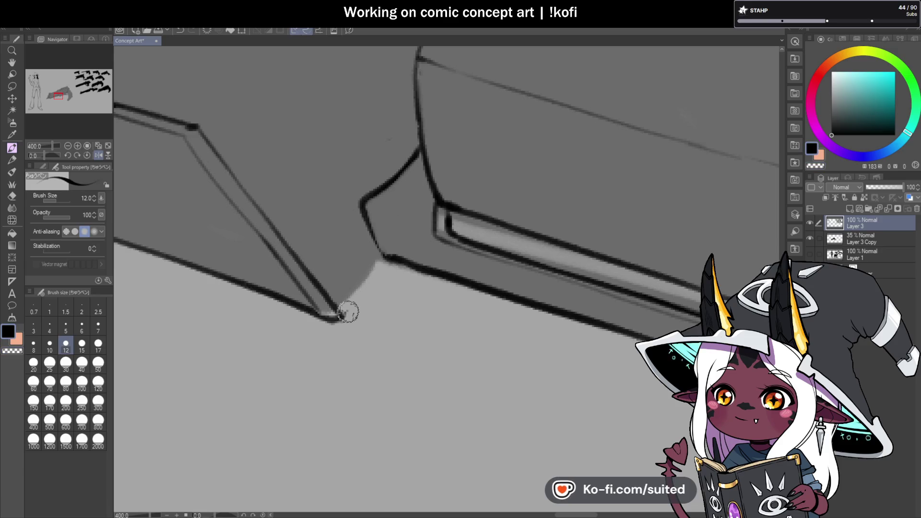
{"action": "left_click_drag", "start_coordinate": [391, 263], "coordinate": [341, 314]}
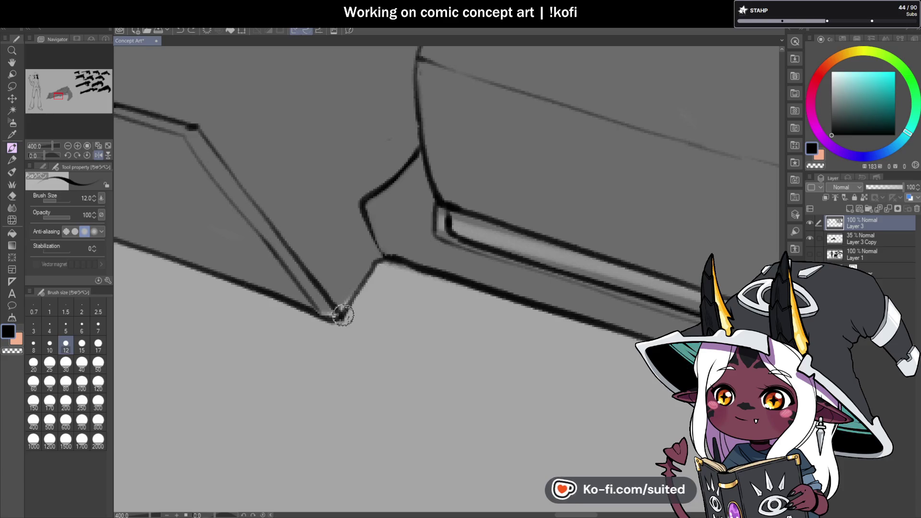
{"action": "scroll", "coordinate": [433, 227], "scroll_direction": "down", "scroll_amount": 6}
{"action": "left_click", "coordinate": [98, 155]}
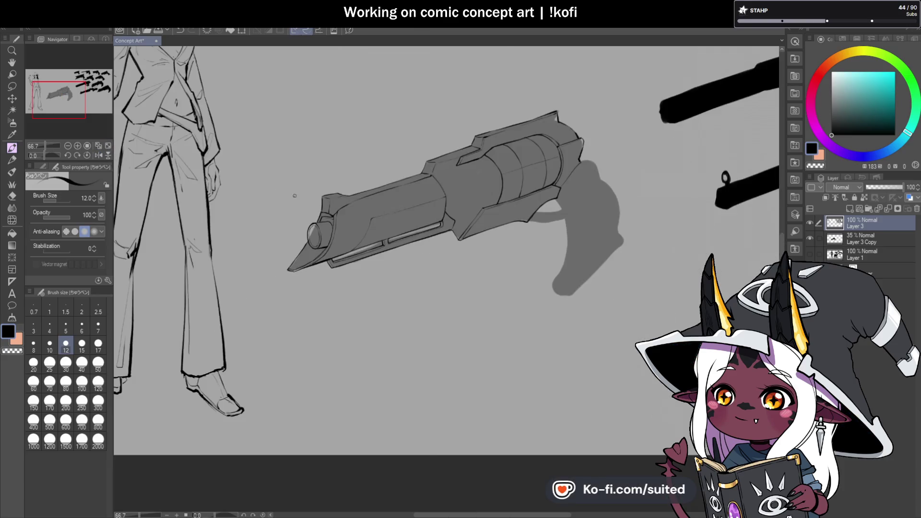
{"action": "scroll", "coordinate": [494, 228], "scroll_direction": "down", "scroll_amount": 2}
{"action": "scroll", "coordinate": [494, 228], "scroll_direction": "up", "scroll_amount": 4}
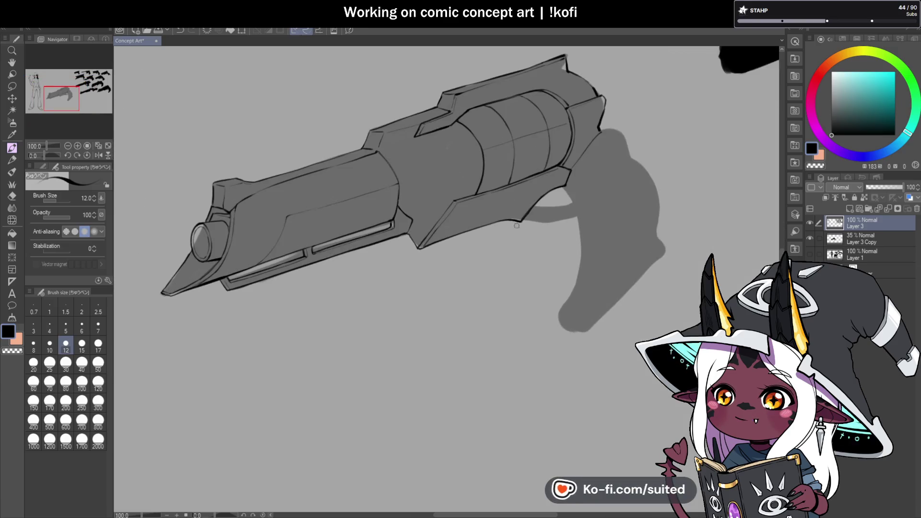
{"action": "scroll", "coordinate": [606, 112], "scroll_direction": "up", "scroll_amount": 3}
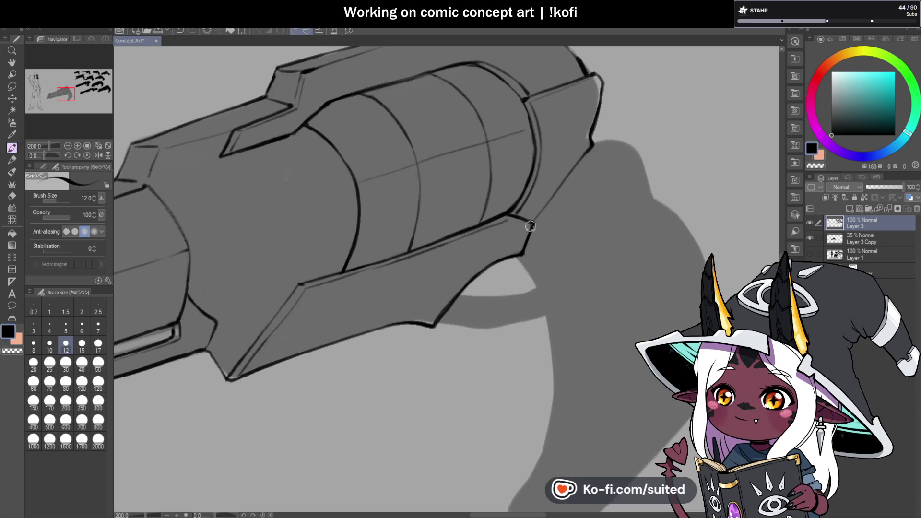
{"action": "scroll", "coordinate": [525, 214], "scroll_direction": "down", "scroll_amount": 3}
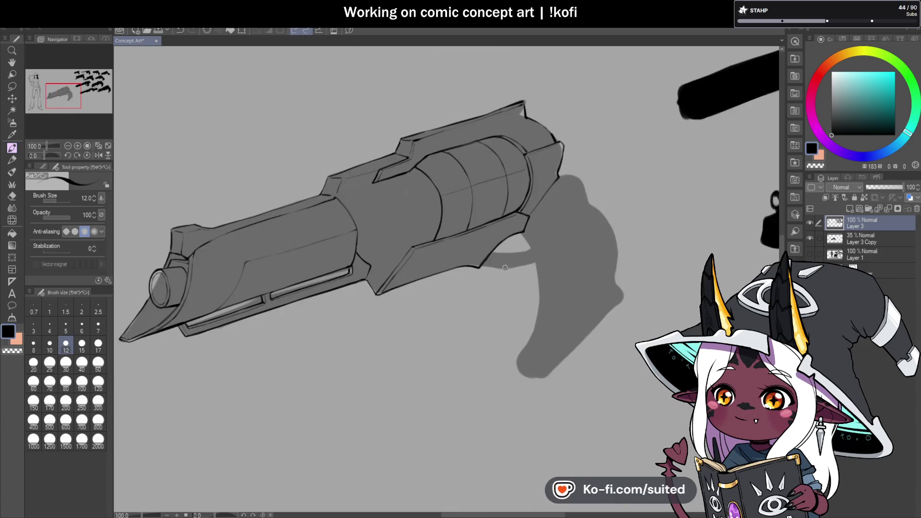
{"action": "scroll", "coordinate": [540, 212], "scroll_direction": "down", "scroll_amount": 1}
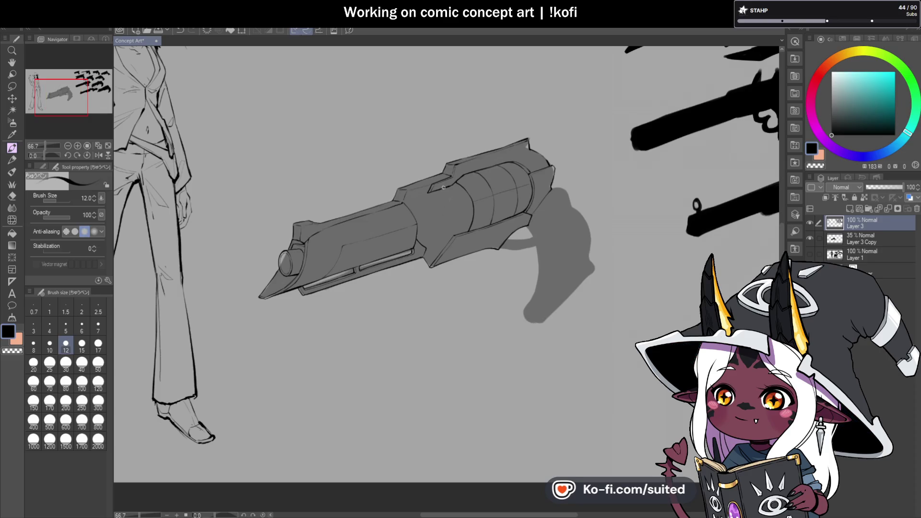
{"action": "scroll", "coordinate": [374, 185], "scroll_direction": "up", "scroll_amount": 3}
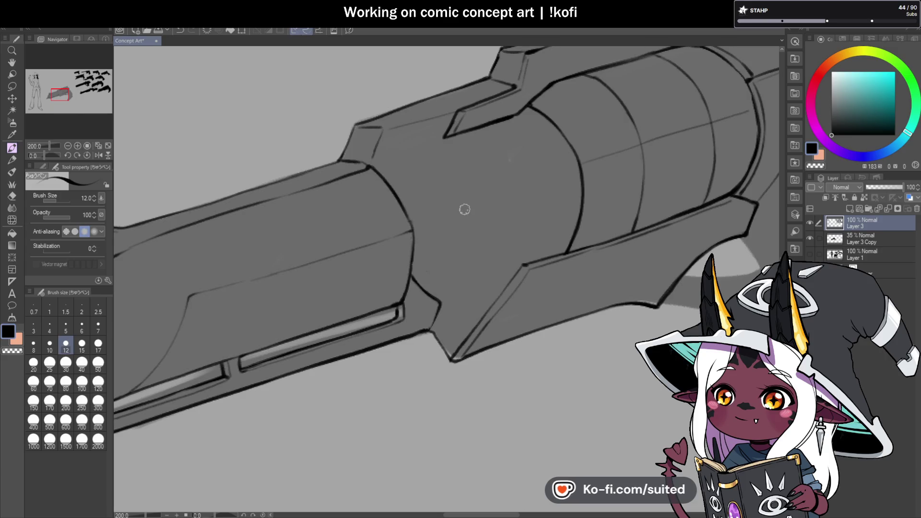
{"action": "scroll", "coordinate": [486, 166], "scroll_direction": "down", "scroll_amount": 2}
{"action": "scroll", "coordinate": [310, 273], "scroll_direction": "up", "scroll_amount": 4}
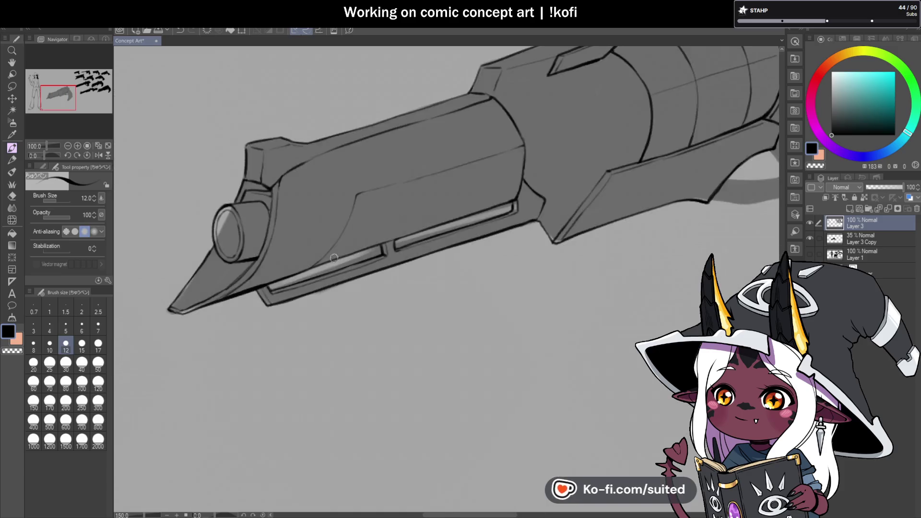
- Ink a second curve beside the barrel panel line and a seam along the barrel's side guide
{"action": "left_click_drag", "start_coordinate": [310, 273], "coordinate": [403, 107]}
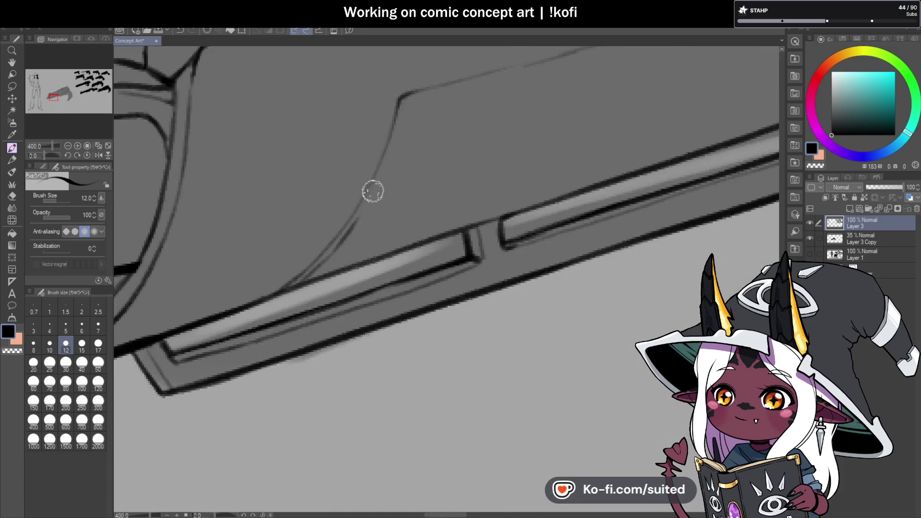
{"action": "scroll", "coordinate": [363, 199], "scroll_direction": "down", "scroll_amount": 3}
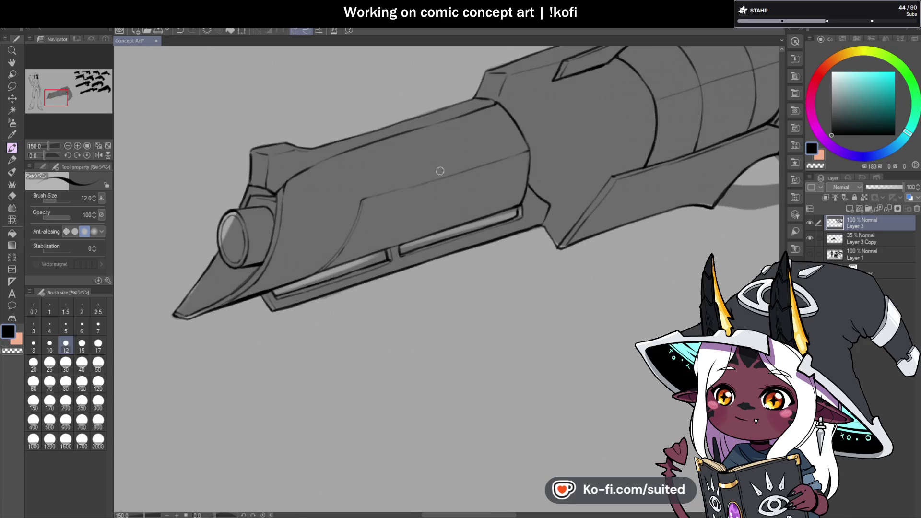
{"action": "scroll", "coordinate": [436, 179], "scroll_direction": "up", "scroll_amount": 2}
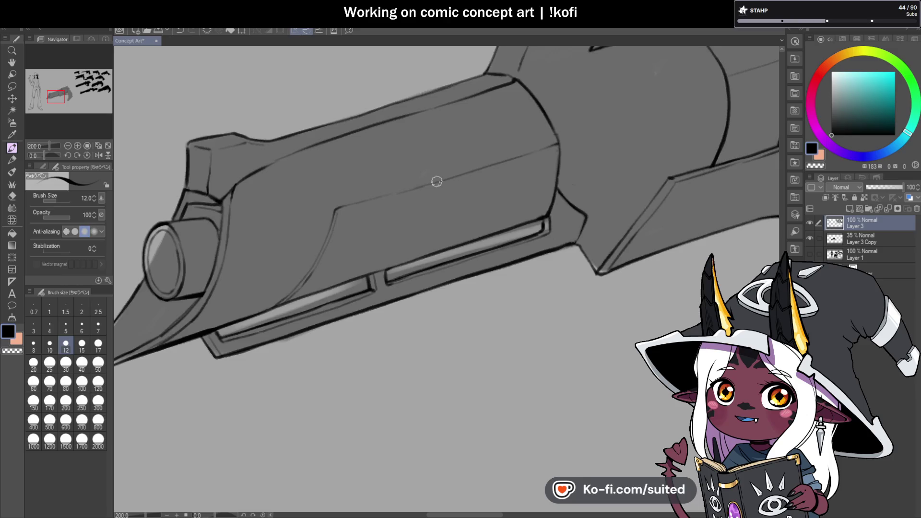
{"action": "scroll", "coordinate": [364, 208], "scroll_direction": "up", "scroll_amount": 2}
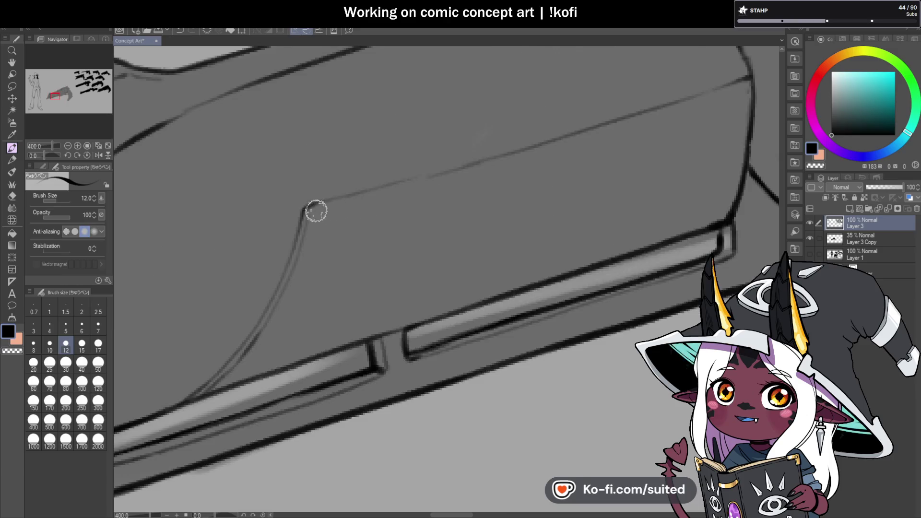
{"action": "left_click_drag", "start_coordinate": [307, 208], "coordinate": [494, 163]}
{"action": "mouse_move", "coordinate": [383, 208]}
{"action": "left_mouse_down"}
{"action": "mouse_move", "coordinate": [275, 241]}
{"action": "mouse_move", "coordinate": [607, 131]}
{"action": "left_mouse_up"}
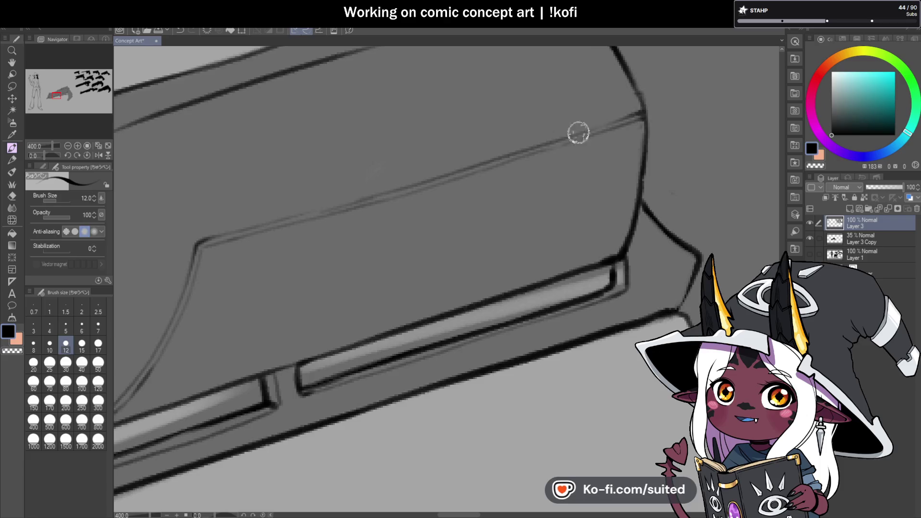
- Ink the curve of the trigger guard beneath the revolver frame
{"action": "scroll", "coordinate": [448, 189], "scroll_direction": "down", "scroll_amount": 3}
{"action": "scroll", "coordinate": [523, 193], "scroll_direction": "down", "scroll_amount": 2}
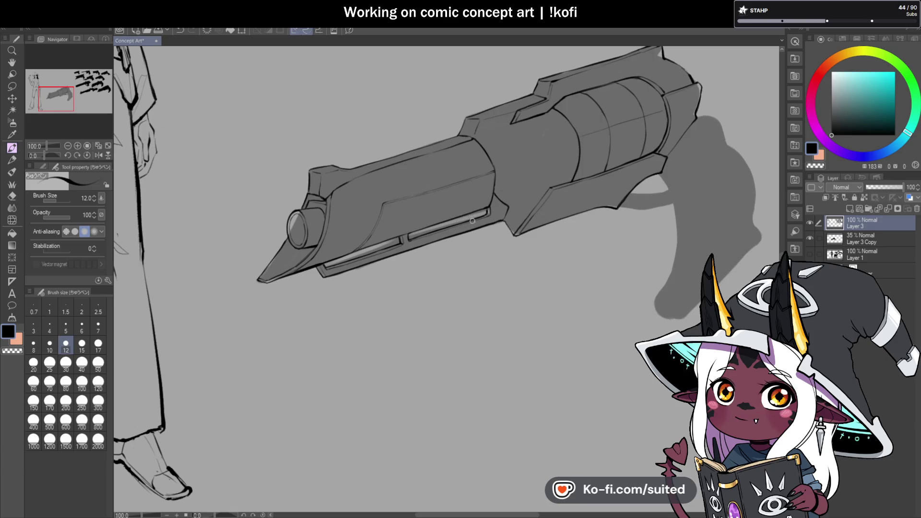
{"action": "scroll", "coordinate": [481, 169], "scroll_direction": "up", "scroll_amount": 3}
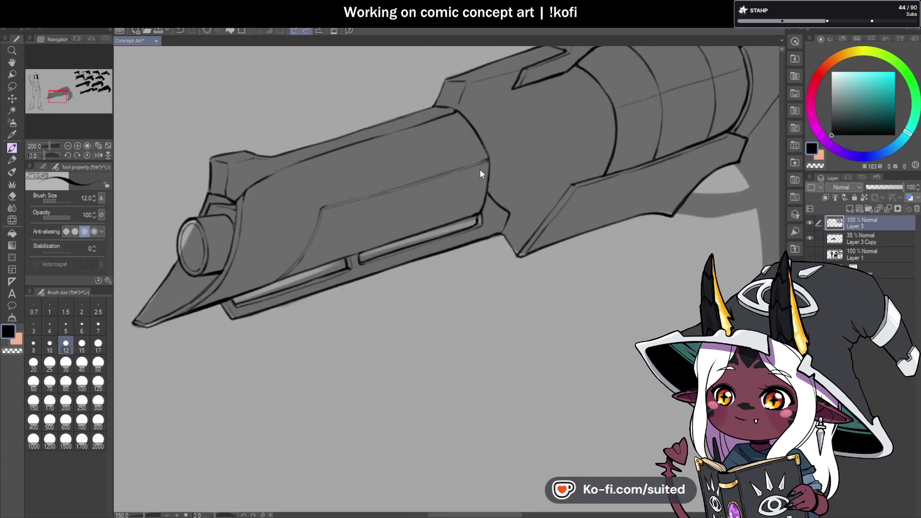
{"action": "scroll", "coordinate": [481, 169], "scroll_direction": "down", "scroll_amount": 3}
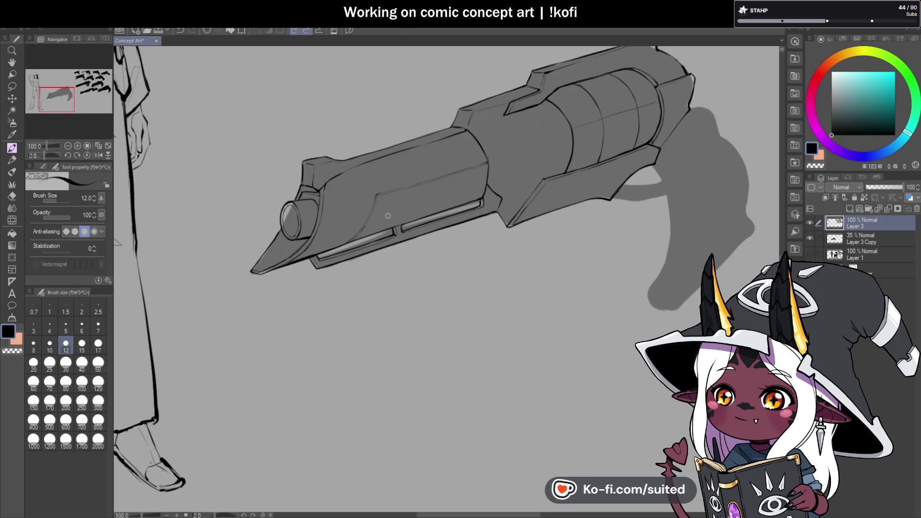
{"action": "scroll", "coordinate": [387, 216], "scroll_direction": "up", "scroll_amount": 1}
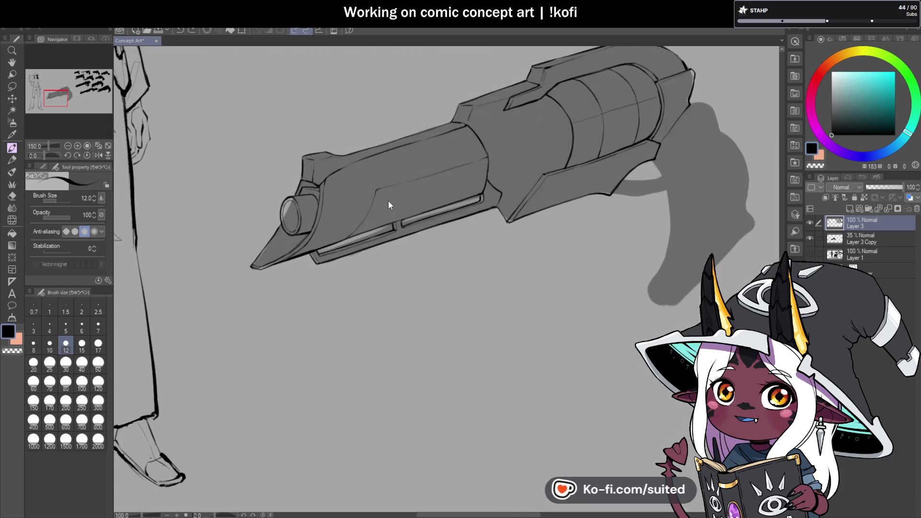
{"action": "scroll", "coordinate": [387, 200], "scroll_direction": "down", "scroll_amount": 3}
{"action": "scroll", "coordinate": [397, 141], "scroll_direction": "up", "scroll_amount": 2}
{"action": "scroll", "coordinate": [397, 140], "scroll_direction": "up", "scroll_amount": 1}
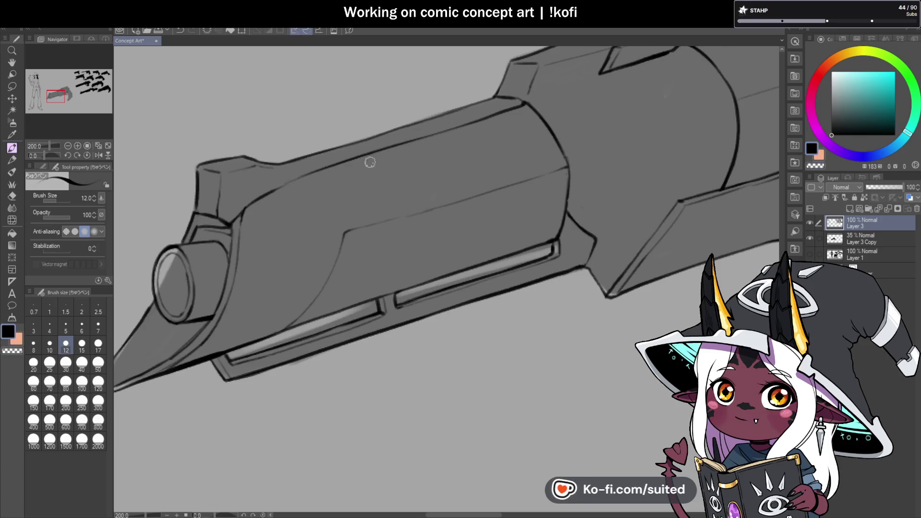
{"action": "scroll", "coordinate": [372, 161], "scroll_direction": "down", "scroll_amount": 2}
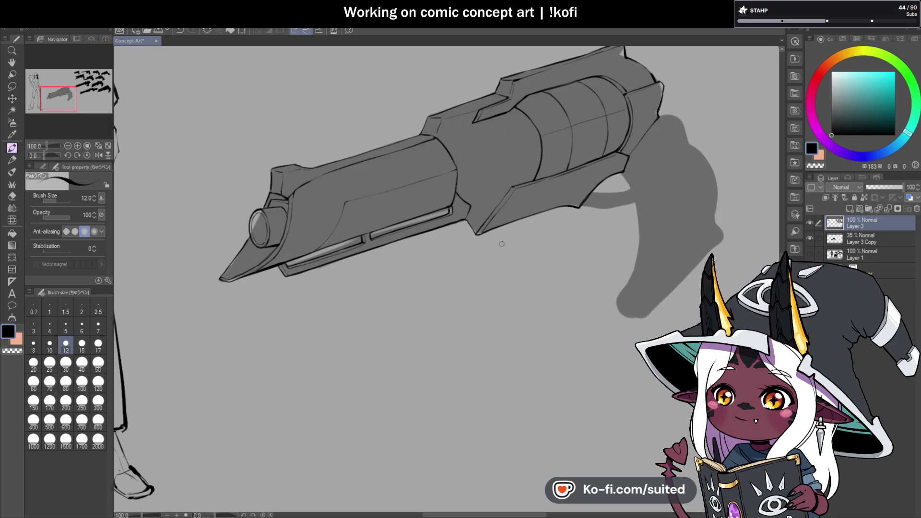
{"action": "scroll", "coordinate": [499, 247], "scroll_direction": "down", "scroll_amount": 2}
{"action": "scroll", "coordinate": [556, 195], "scroll_direction": "up", "scroll_amount": 3}
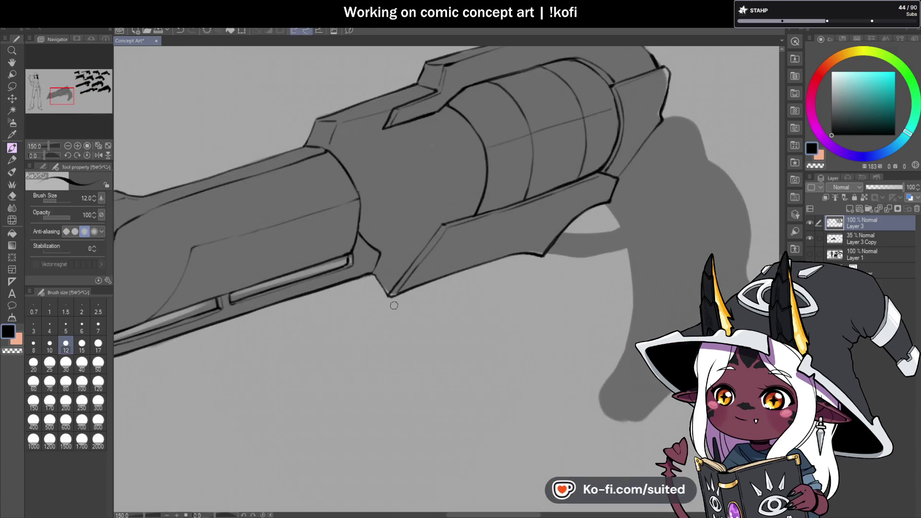
{"action": "scroll", "coordinate": [392, 307], "scroll_direction": "up", "scroll_amount": 3}
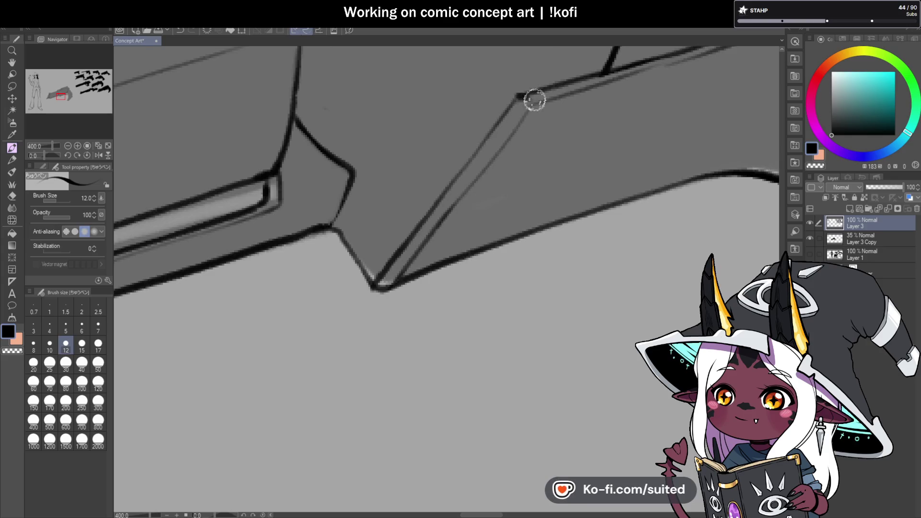
{"action": "scroll", "coordinate": [414, 205], "scroll_direction": "down", "scroll_amount": 2}
{"action": "scroll", "coordinate": [502, 228], "scroll_direction": "down", "scroll_amount": 2}
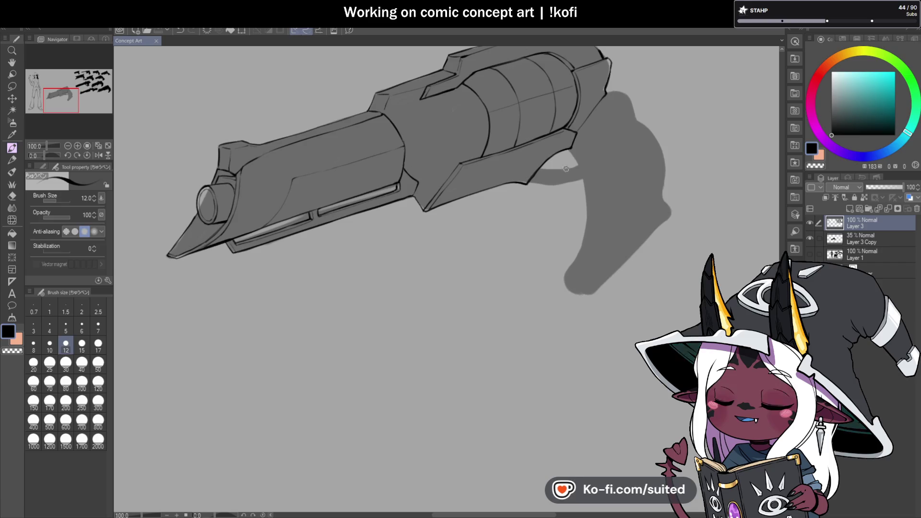
{"action": "scroll", "coordinate": [518, 173], "scroll_direction": "up", "scroll_amount": 2}
{"action": "scroll", "coordinate": [518, 168], "scroll_direction": "up", "scroll_amount": 2}
{"action": "scroll", "coordinate": [516, 168], "scroll_direction": "down", "scroll_amount": 3}
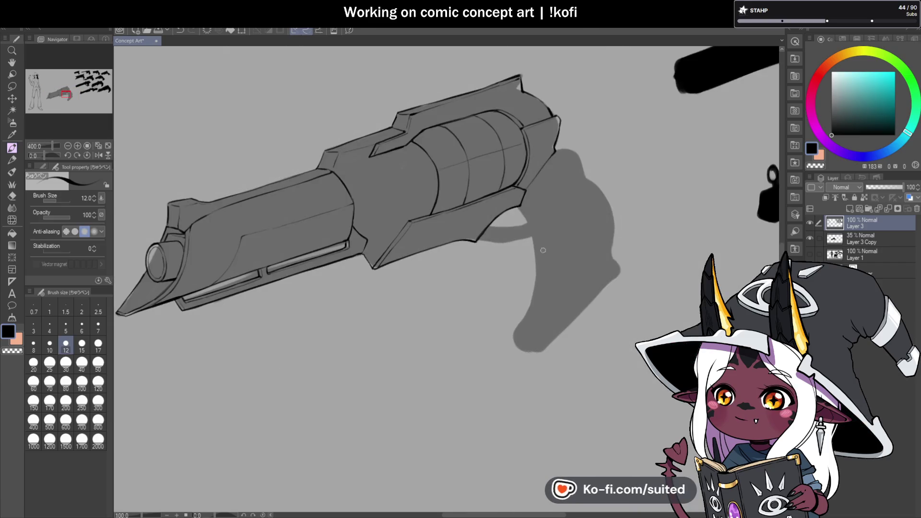
{"action": "scroll", "coordinate": [551, 228], "scroll_direction": "up", "scroll_amount": 1}
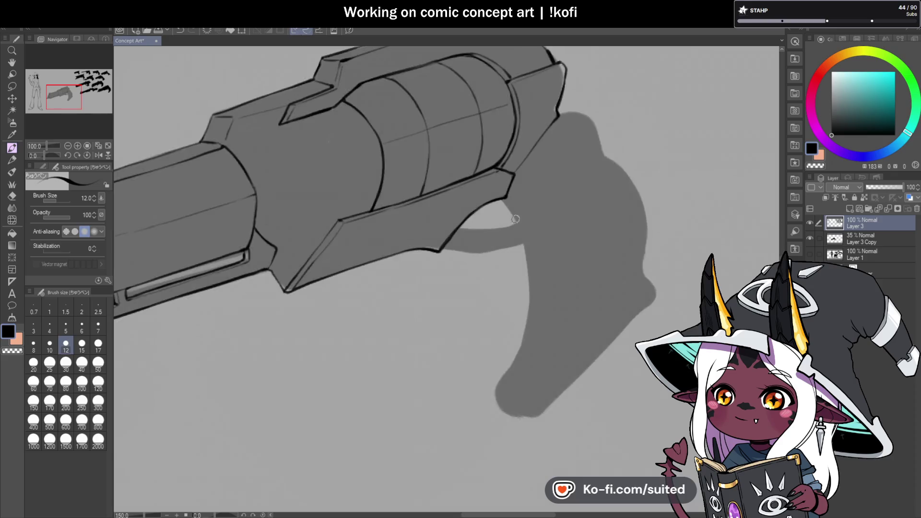
{"action": "scroll", "coordinate": [458, 218], "scroll_direction": "up", "scroll_amount": 1}
{"action": "left_click_drag", "start_coordinate": [449, 232], "coordinate": [501, 234]}
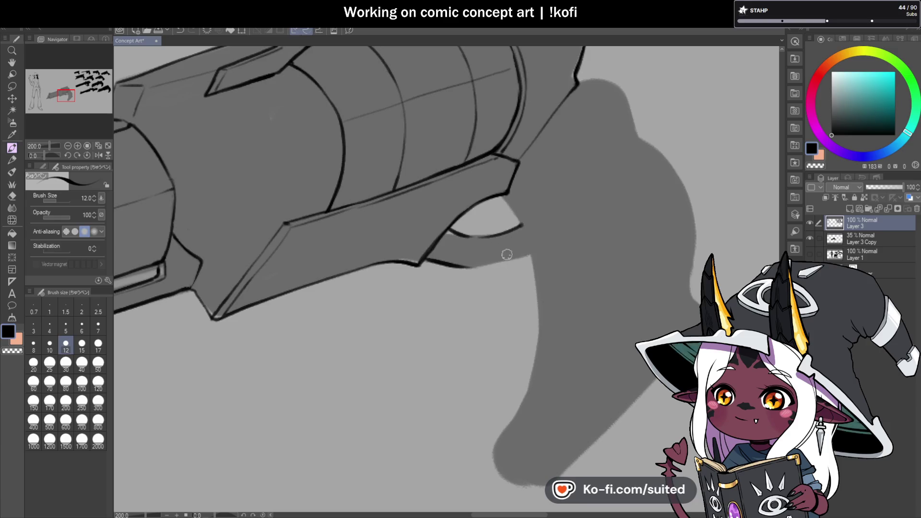
- Ink the trigger guard's front, lower and right edges around its opening, removing a stray outline stroke
{"action": "left_click_drag", "start_coordinate": [477, 266], "coordinate": [507, 263]}
{"action": "key", "text": "ctrl+z"}
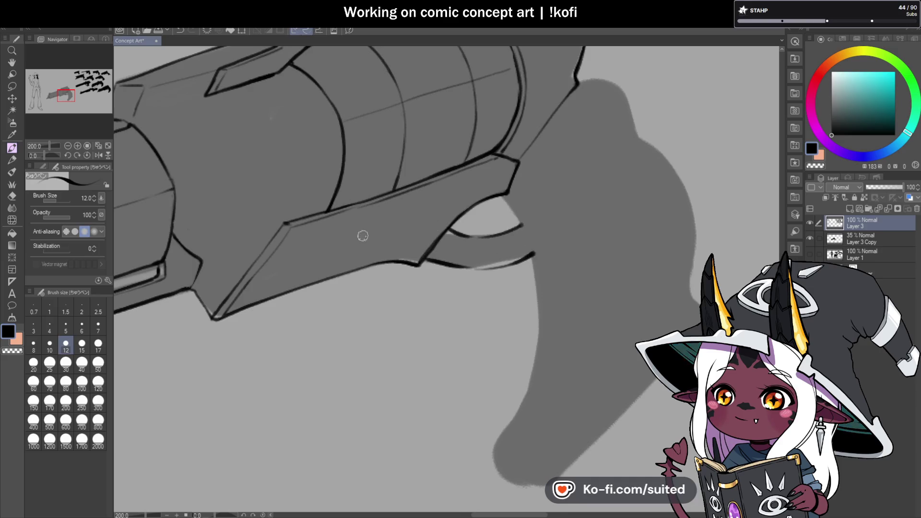
{"action": "scroll", "coordinate": [363, 235], "scroll_direction": "down", "scroll_amount": 2}
{"action": "scroll", "coordinate": [524, 216], "scroll_direction": "up", "scroll_amount": 4}
{"action": "mouse_move", "coordinate": [379, 181]}
{"action": "left_mouse_down"}
{"action": "mouse_move", "coordinate": [416, 208]}
{"action": "mouse_move", "coordinate": [420, 237]}
{"action": "left_mouse_up"}
{"action": "scroll", "coordinate": [421, 238], "scroll_direction": "down", "scroll_amount": 3}
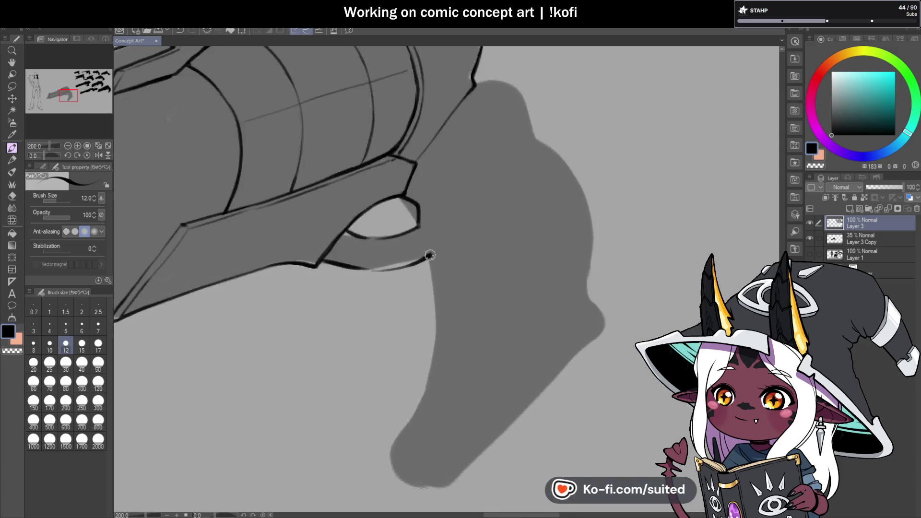
{"action": "left_click_drag", "start_coordinate": [428, 256], "coordinate": [436, 253]}
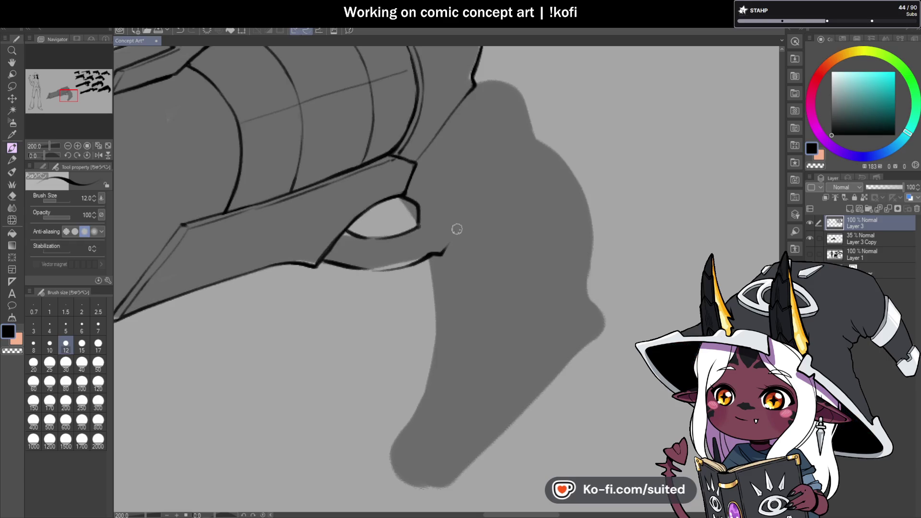
{"action": "left_click_drag", "start_coordinate": [442, 253], "coordinate": [454, 206]}
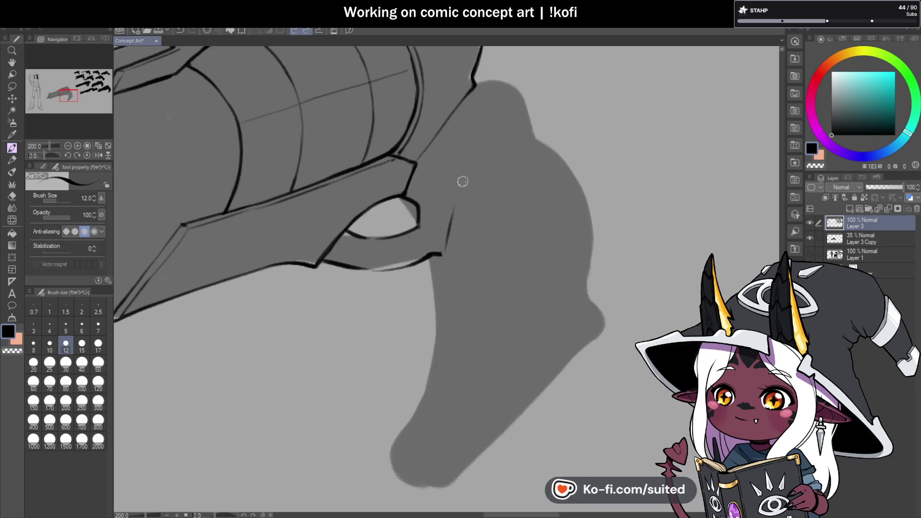
- Move to the grip and extend its front edge line downward
{"action": "mouse_move", "coordinate": [532, 138]}
{"action": "left_mouse_down"}
{"action": "mouse_move", "coordinate": [441, 136]}
{"action": "mouse_move", "coordinate": [497, 194]}
{"action": "left_mouse_up"}
{"action": "scroll", "coordinate": [496, 197], "scroll_direction": "down", "scroll_amount": 4}
{"action": "scroll", "coordinate": [494, 210], "scroll_direction": "up", "scroll_amount": 4}
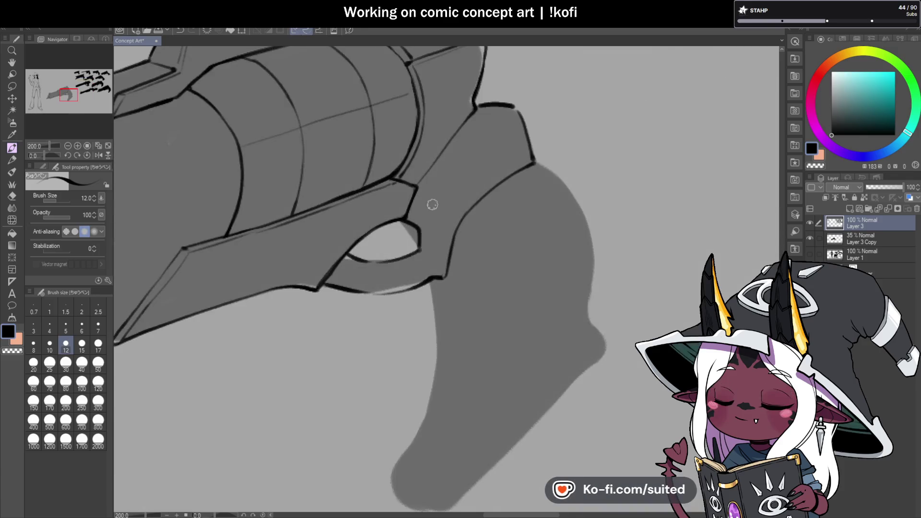
{"action": "scroll", "coordinate": [504, 316], "scroll_direction": "down", "scroll_amount": 2}
{"action": "scroll", "coordinate": [414, 210], "scroll_direction": "up", "scroll_amount": 2}
{"action": "left_click_drag", "start_coordinate": [418, 226], "coordinate": [411, 336]}
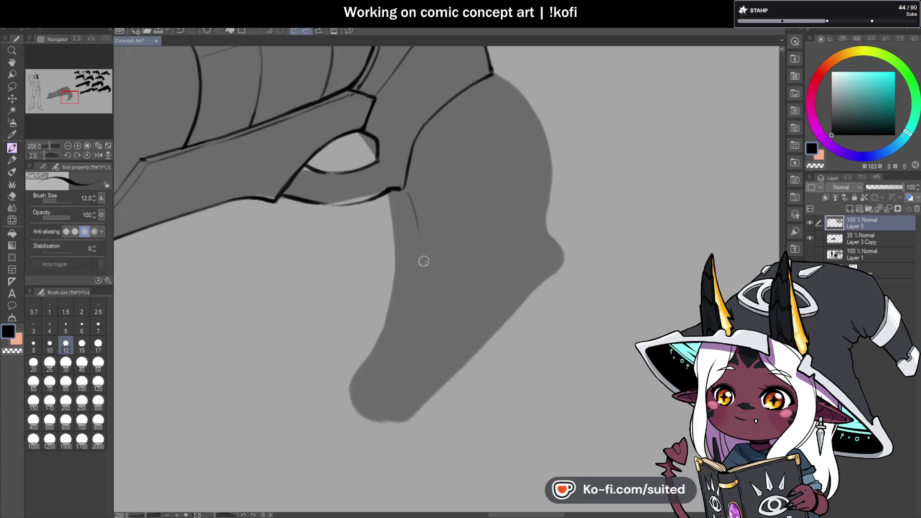
- Ink the grip's left edge down to the butt, its right edge and lower diagonal edge
{"action": "left_click_drag", "start_coordinate": [385, 193], "coordinate": [381, 338]}
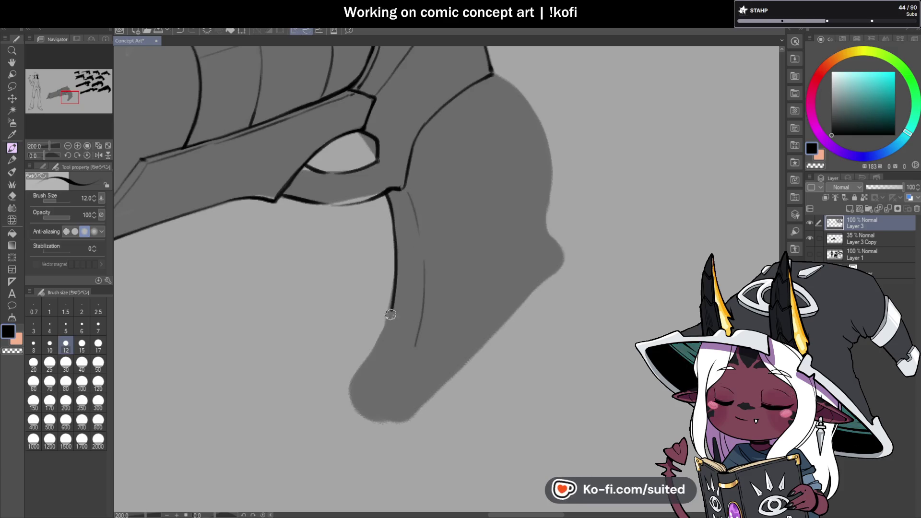
{"action": "mouse_move", "coordinate": [389, 318]}
{"action": "left_mouse_down"}
{"action": "mouse_move", "coordinate": [360, 410]}
{"action": "mouse_move", "coordinate": [384, 417]}
{"action": "left_mouse_up"}
{"action": "scroll", "coordinate": [379, 415], "scroll_direction": "down", "scroll_amount": 5}
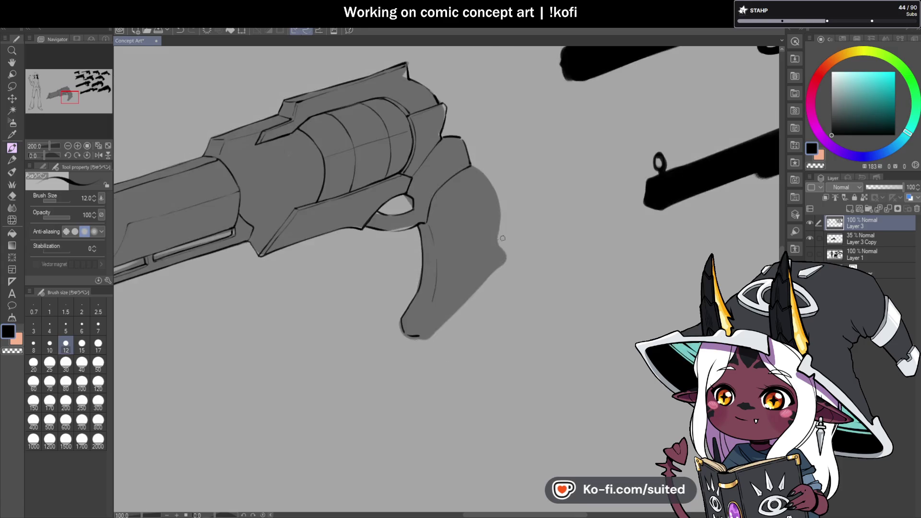
{"action": "scroll", "coordinate": [470, 154], "scroll_direction": "up", "scroll_amount": 5}
{"action": "left_click_drag", "start_coordinate": [470, 155], "coordinate": [493, 300]}
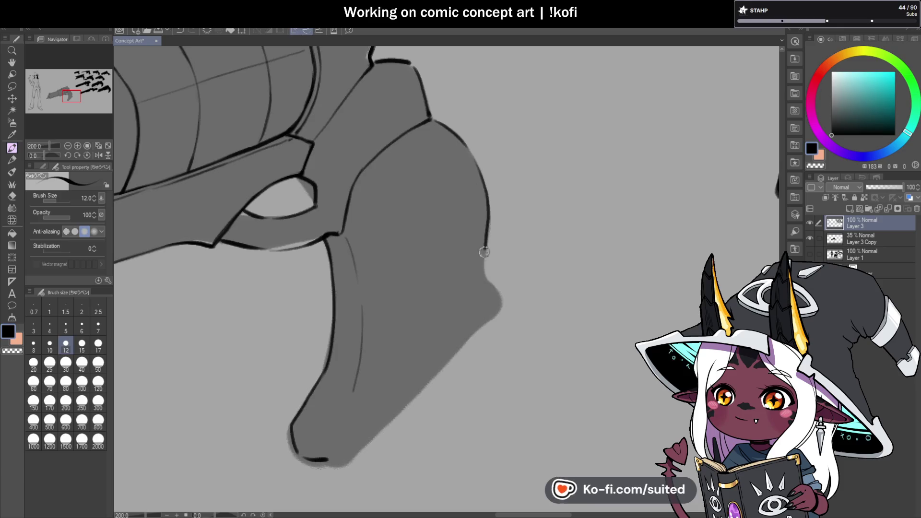
{"action": "scroll", "coordinate": [500, 241], "scroll_direction": "down", "scroll_amount": 5}
{"action": "scroll", "coordinate": [480, 276], "scroll_direction": "up", "scroll_amount": 2}
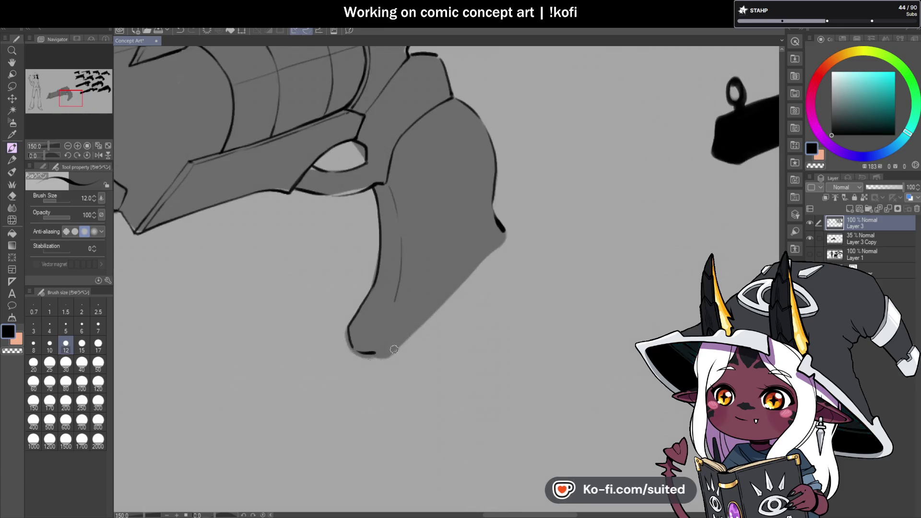
{"action": "left_click_drag", "start_coordinate": [395, 350], "coordinate": [510, 237]}
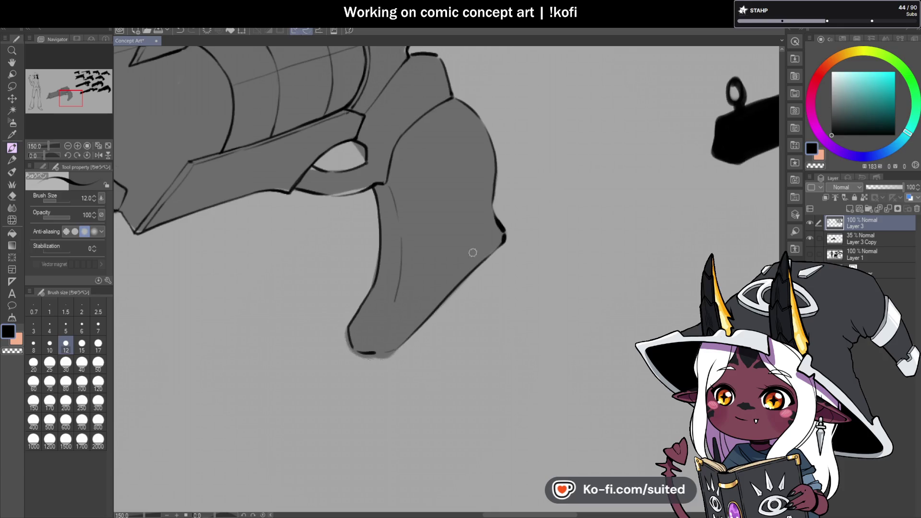
- Erase the faint inner line on the grip's left side with transparent color, then return to black
{"action": "key", "text": "c"}
{"action": "left_click_drag", "start_coordinate": [396, 304], "coordinate": [386, 182]}
{"action": "key", "text": "c"}
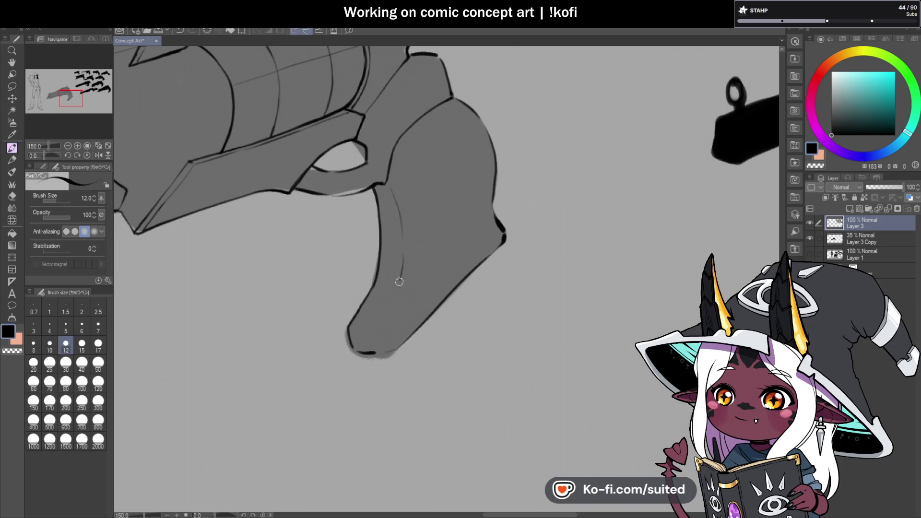
{"action": "scroll", "coordinate": [391, 326], "scroll_direction": "down", "scroll_amount": 3}
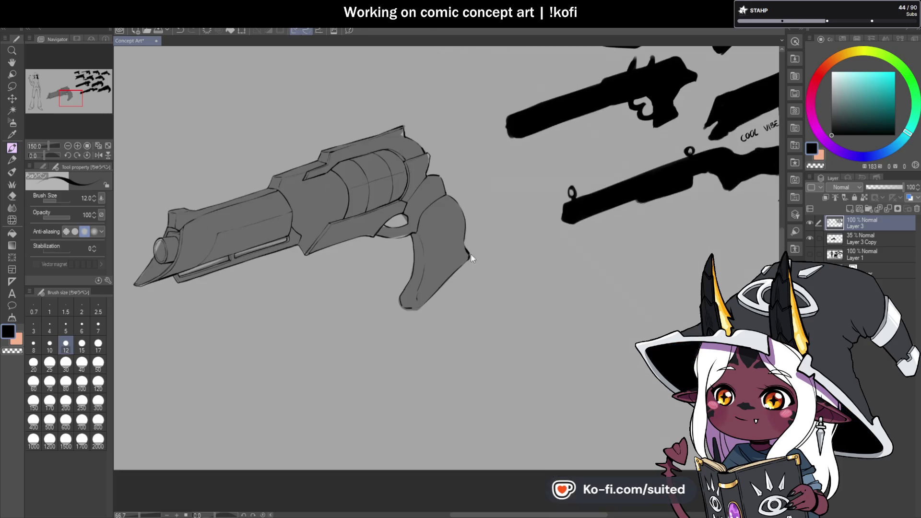
{"action": "scroll", "coordinate": [481, 232], "scroll_direction": "up", "scroll_amount": 2}
{"action": "scroll", "coordinate": [481, 233], "scroll_direction": "up", "scroll_amount": 2}
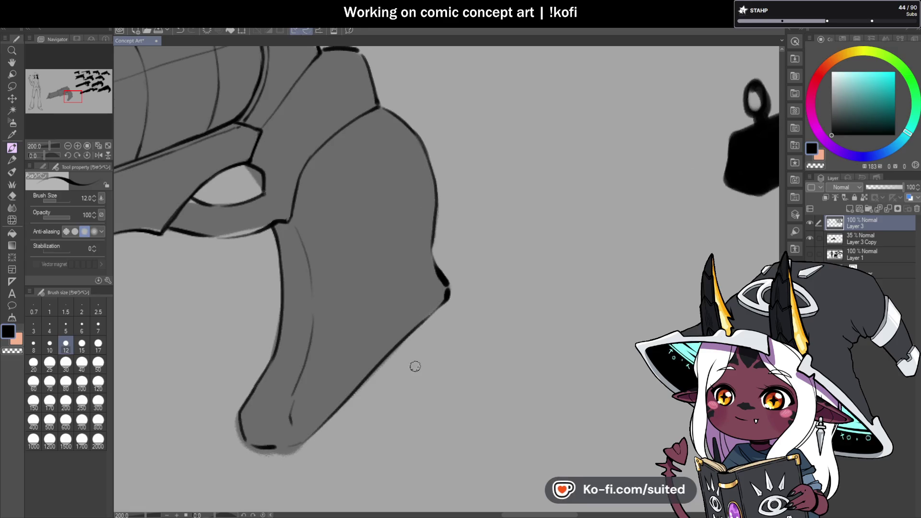
{"action": "scroll", "coordinate": [414, 366], "scroll_direction": "down", "scroll_amount": 1}
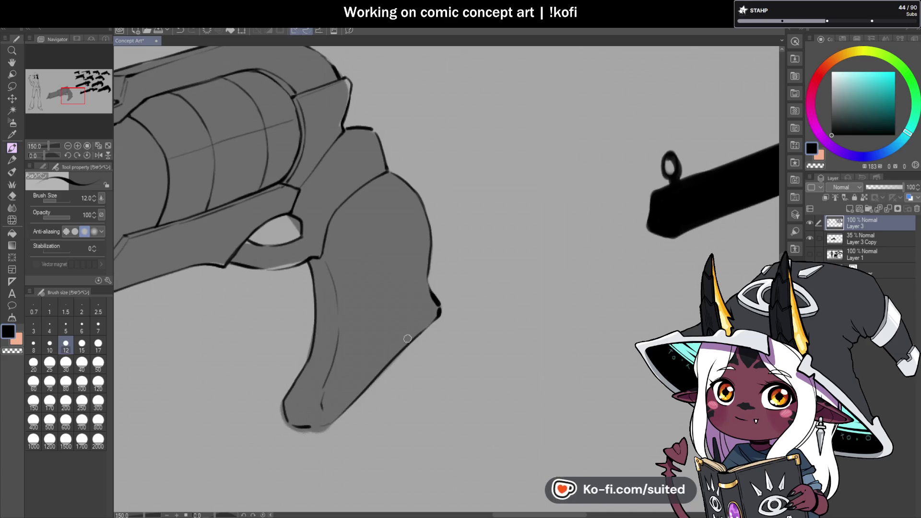
{"action": "scroll", "coordinate": [372, 369], "scroll_direction": "down", "scroll_amount": 3}
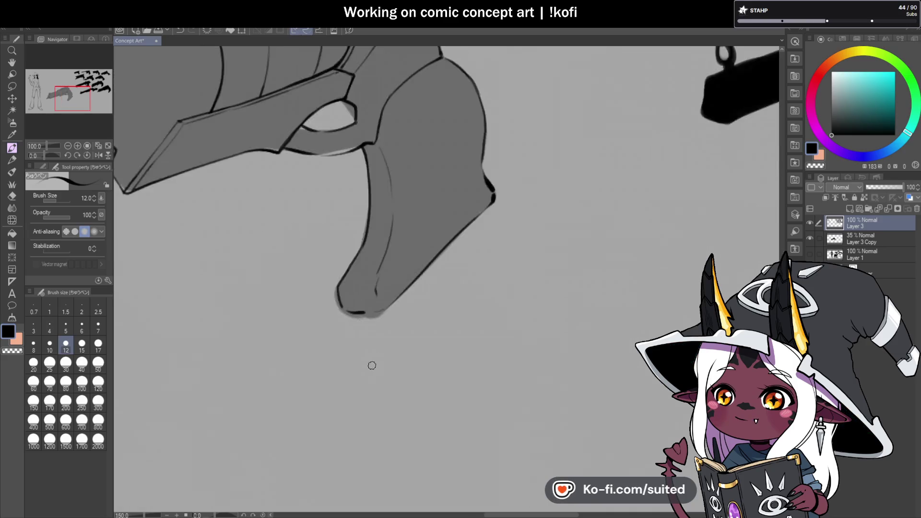
{"action": "scroll", "coordinate": [384, 298], "scroll_direction": "up", "scroll_amount": 5}
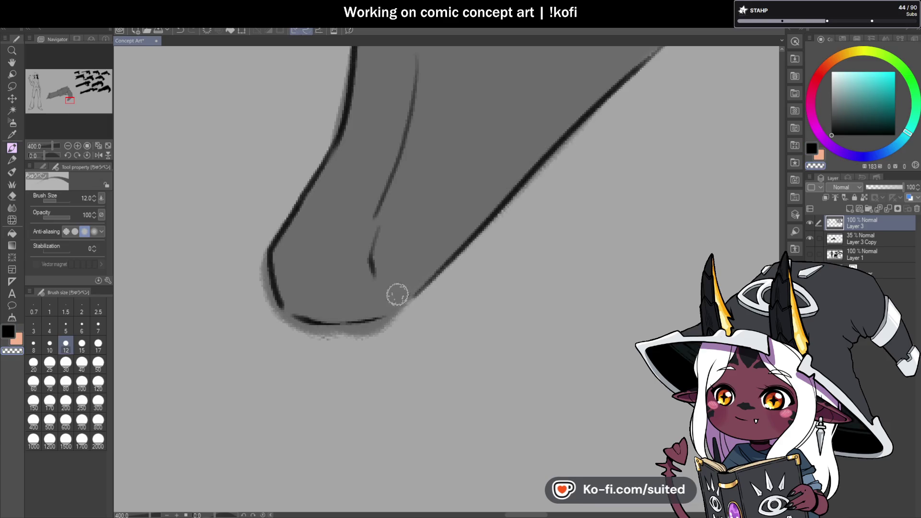
- Redraw the grip's bottom corner as a smooth curve and extend the bottom outline rightward
{"action": "left_click_drag", "start_coordinate": [279, 304], "coordinate": [376, 323]}
{"action": "mouse_move", "coordinate": [290, 304]}
{"action": "left_mouse_down"}
{"action": "mouse_move", "coordinate": [382, 318]}
{"action": "mouse_move", "coordinate": [419, 291]}
{"action": "left_mouse_up"}
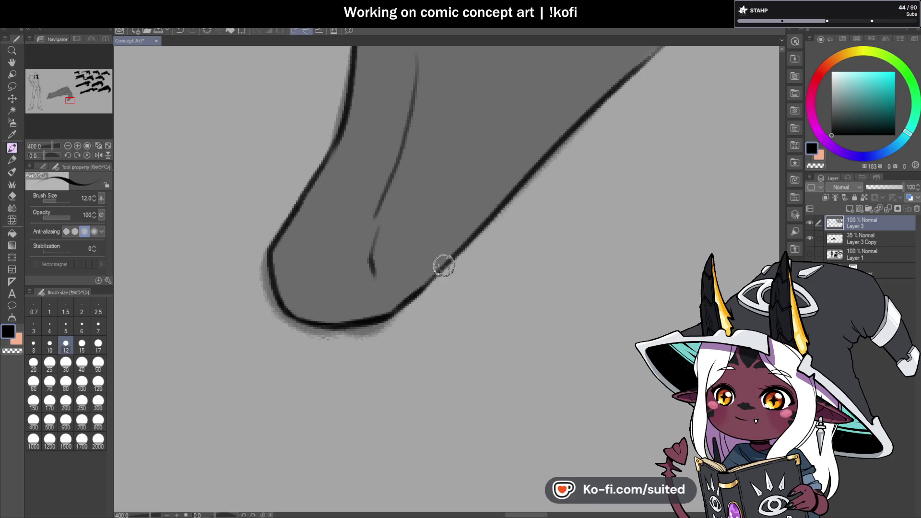
{"action": "scroll", "coordinate": [379, 296], "scroll_direction": "down", "scroll_amount": 5}
{"action": "scroll", "coordinate": [379, 293], "scroll_direction": "up", "scroll_amount": 5}
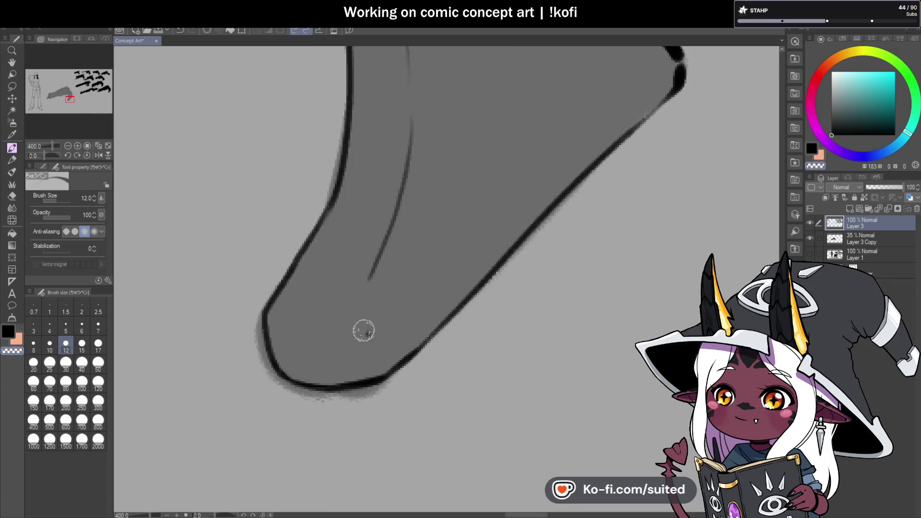
- Extend the grip's inner line to its bottom end and check proportions in a mirrored view
{"action": "mouse_move", "coordinate": [394, 221]}
{"action": "left_mouse_down"}
{"action": "mouse_move", "coordinate": [368, 310]}
{"action": "mouse_move", "coordinate": [374, 353]}
{"action": "left_mouse_up"}
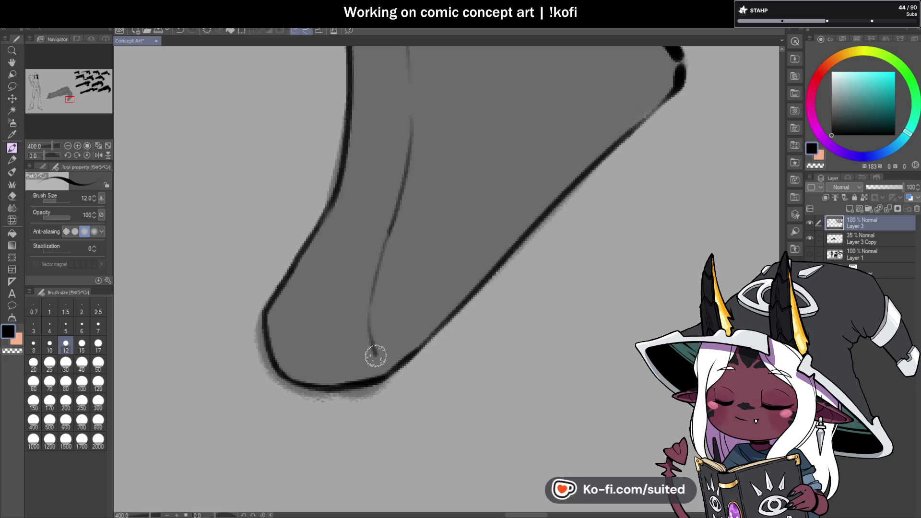
{"action": "scroll", "coordinate": [410, 272], "scroll_direction": "down", "scroll_amount": 5}
{"action": "scroll", "coordinate": [405, 242], "scroll_direction": "up", "scroll_amount": 5}
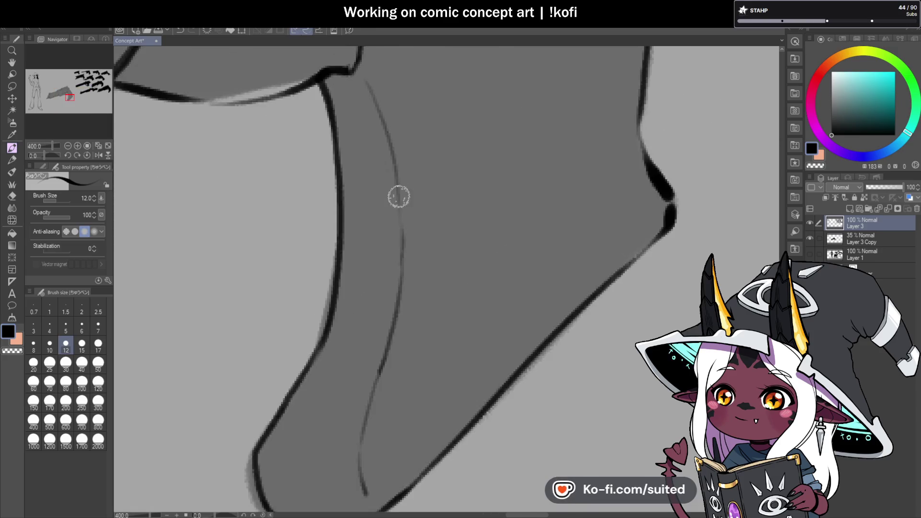
{"action": "scroll", "coordinate": [398, 206], "scroll_direction": "down", "scroll_amount": 5}
{"action": "scroll", "coordinate": [422, 262], "scroll_direction": "down", "scroll_amount": 2}
{"action": "left_click", "coordinate": [99, 154]}
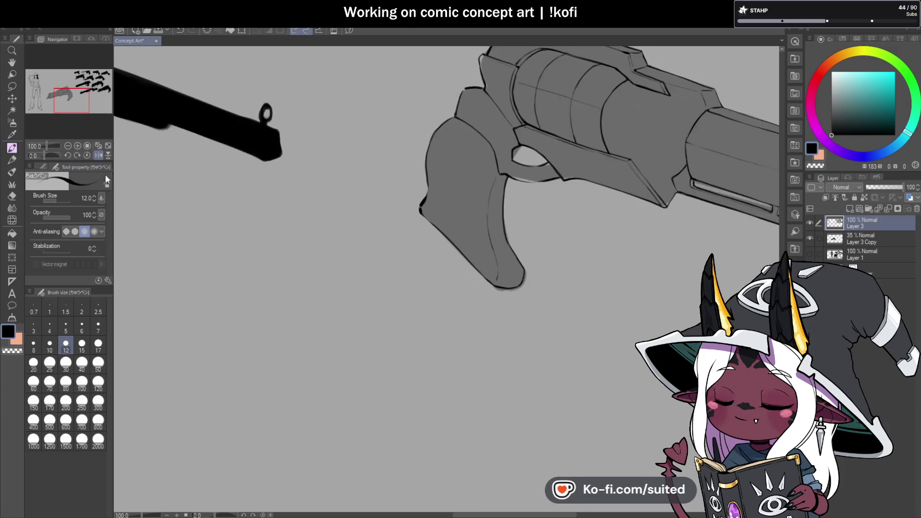
- Unmirror the view and erase and reshape the dark lower outline of the trigger-guard opening
{"action": "scroll", "coordinate": [537, 222], "scroll_direction": "down", "scroll_amount": 2}
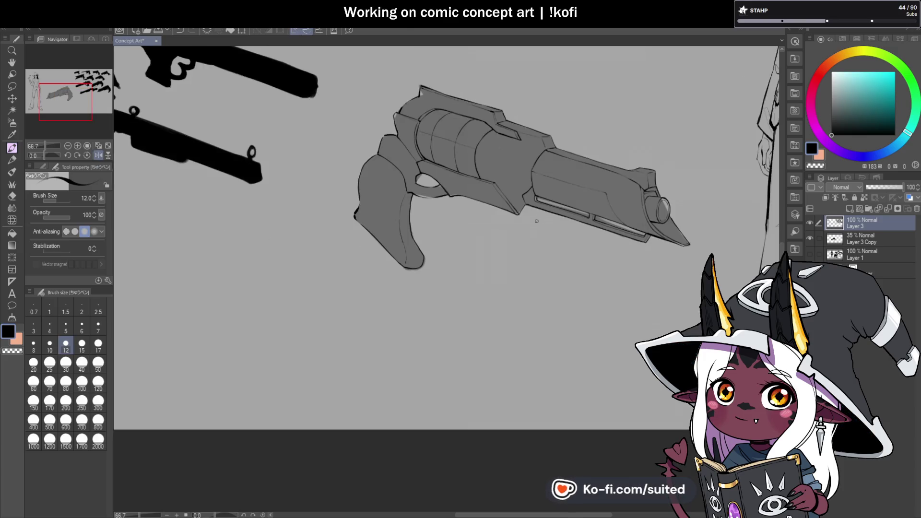
{"action": "left_click", "coordinate": [98, 155]}
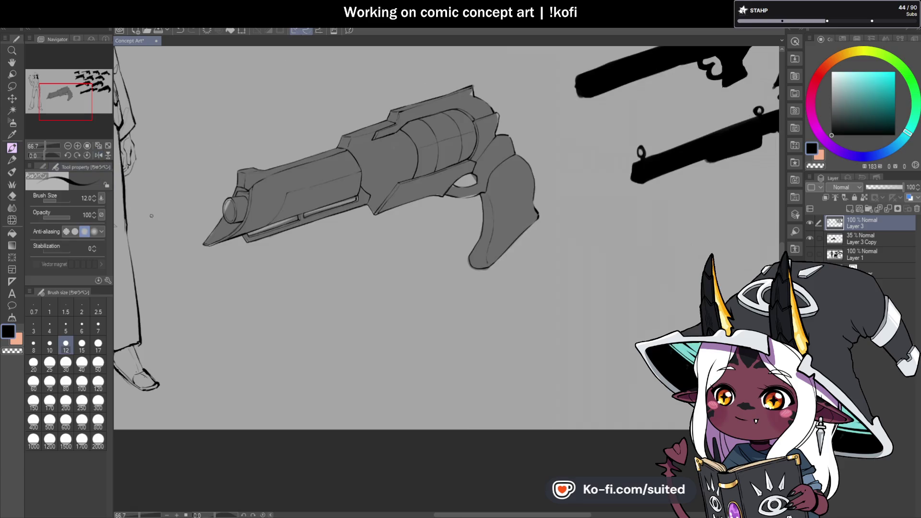
{"action": "scroll", "coordinate": [459, 174], "scroll_direction": "up", "scroll_amount": 3}
{"action": "scroll", "coordinate": [459, 173], "scroll_direction": "up", "scroll_amount": 2}
{"action": "left_click_drag", "start_coordinate": [455, 171], "coordinate": [515, 168]}
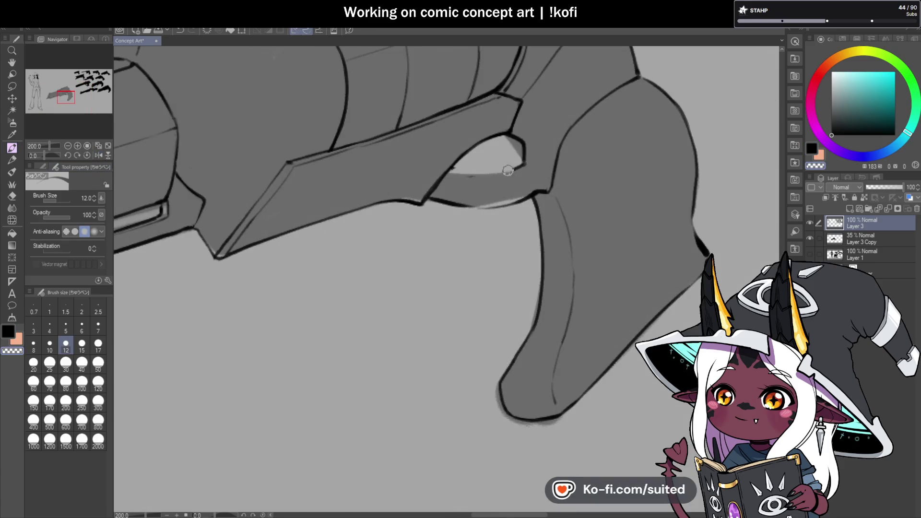
{"action": "left_click_drag", "start_coordinate": [453, 173], "coordinate": [520, 159]}
- Redraw the opening's lower edge in black ink and save the Concept Art file
{"action": "key", "text": "c"}
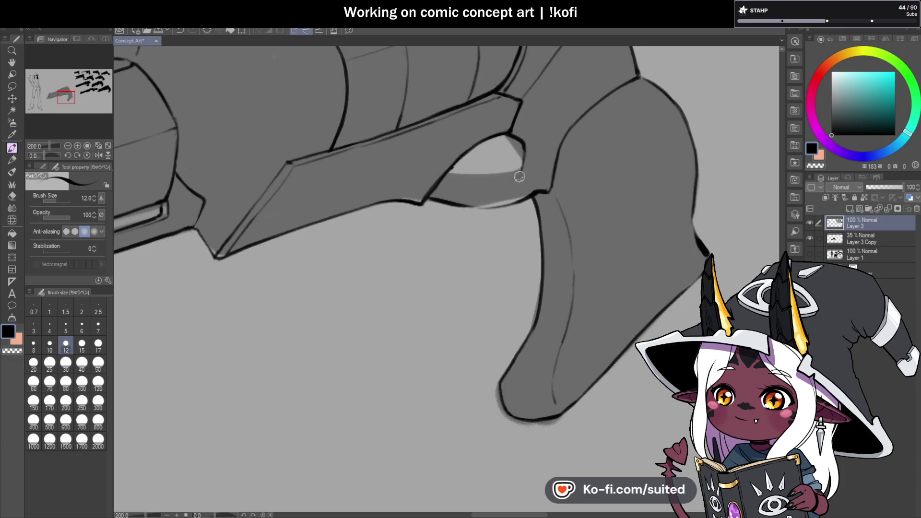
{"action": "key", "text": "c"}
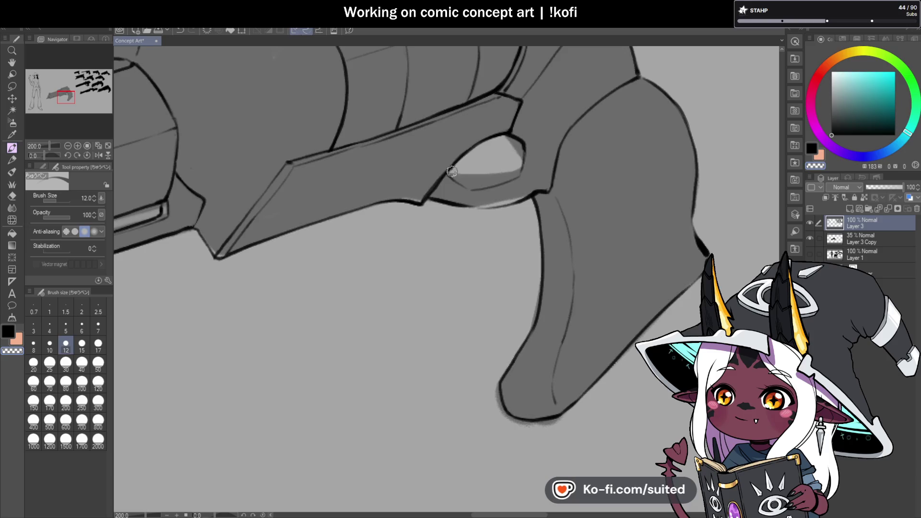
{"action": "key", "text": "c"}
{"action": "mouse_move", "coordinate": [523, 170]}
{"action": "left_mouse_down"}
{"action": "mouse_move", "coordinate": [501, 186]}
{"action": "mouse_move", "coordinate": [485, 184]}
{"action": "left_mouse_up"}
{"action": "key", "text": "c"}
{"action": "key", "text": "c"}
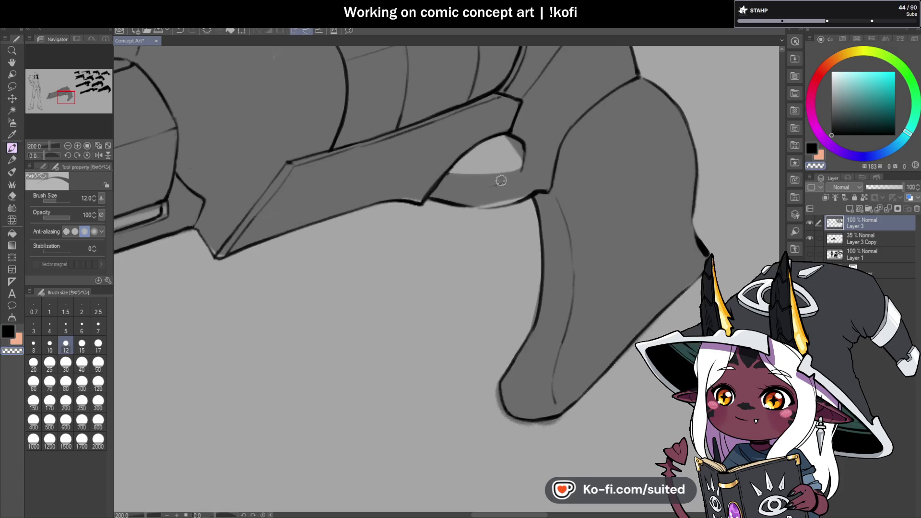
{"action": "key", "text": "c"}
{"action": "key", "text": "ctrl+s"}
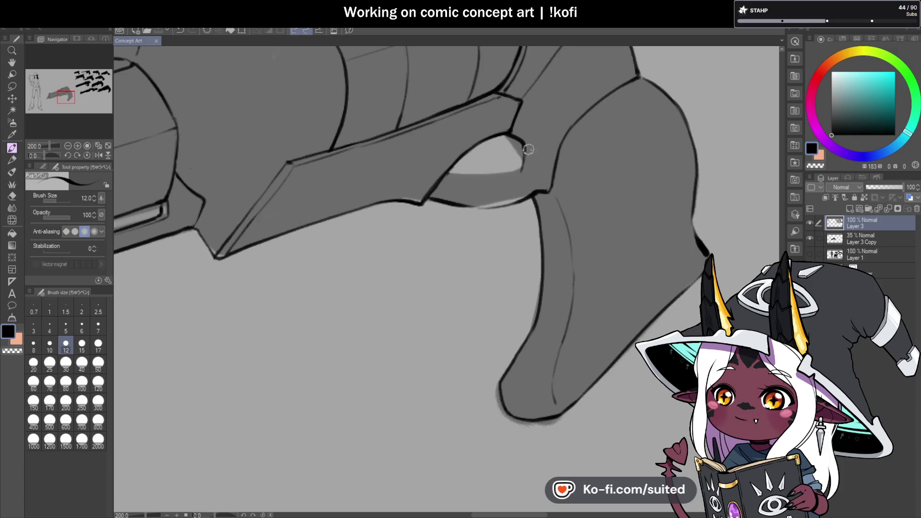
- Replace the opening's old lower contour with a new curved one and draw the trigger's curve
{"action": "scroll", "coordinate": [508, 202], "scroll_direction": "up", "scroll_amount": 2}
{"action": "mouse_move", "coordinate": [503, 204]}
{"action": "left_mouse_down"}
{"action": "mouse_move", "coordinate": [424, 193]}
{"action": "mouse_move", "coordinate": [528, 199]}
{"action": "left_mouse_up"}
{"action": "mouse_move", "coordinate": [400, 189]}
{"action": "left_mouse_down"}
{"action": "mouse_move", "coordinate": [387, 185]}
{"action": "mouse_move", "coordinate": [431, 207]}
{"action": "mouse_move", "coordinate": [567, 190]}
{"action": "mouse_move", "coordinate": [473, 211]}
{"action": "mouse_move", "coordinate": [401, 200]}
{"action": "left_mouse_up"}
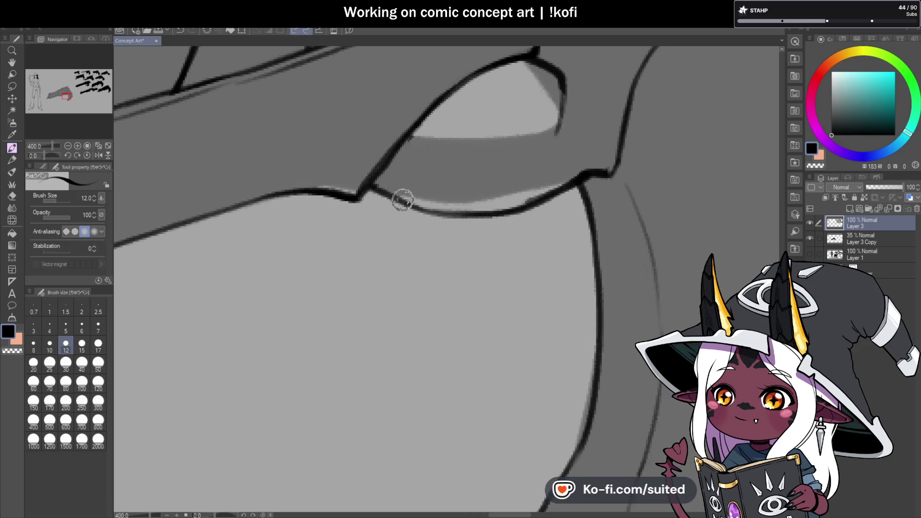
{"action": "mouse_move", "coordinate": [414, 137]}
{"action": "left_mouse_down"}
{"action": "mouse_move", "coordinate": [537, 172]}
{"action": "mouse_move", "coordinate": [557, 153]}
{"action": "left_mouse_up"}
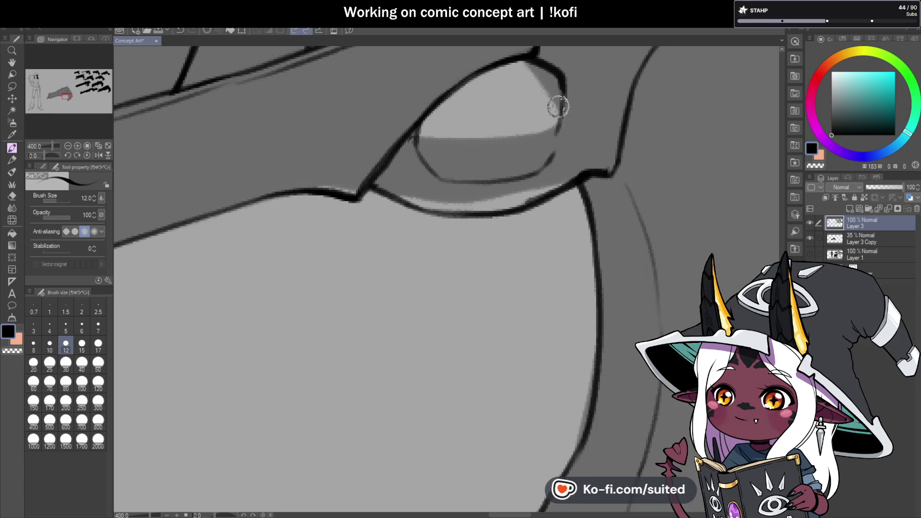
{"action": "left_click_drag", "start_coordinate": [556, 77], "coordinate": [557, 148]}
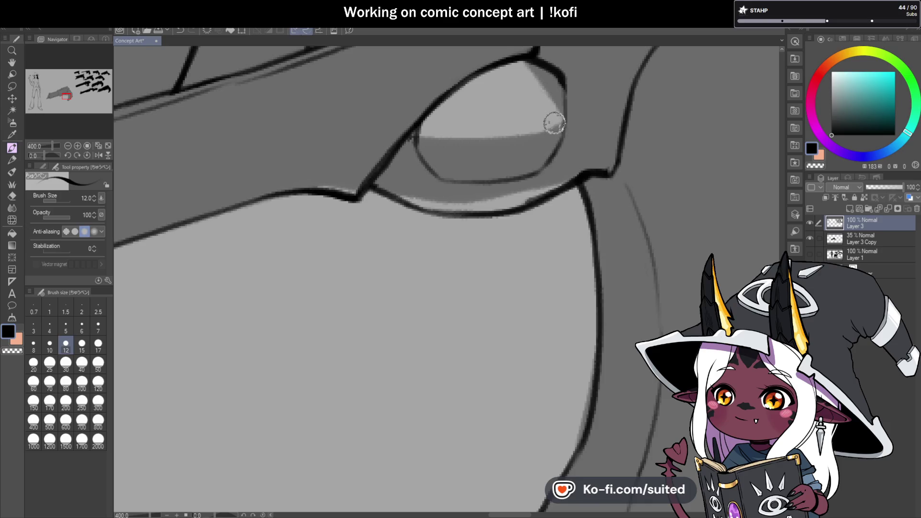
{"action": "mouse_move", "coordinate": [509, 62]}
{"action": "left_mouse_down"}
{"action": "mouse_move", "coordinate": [530, 78]}
{"action": "mouse_move", "coordinate": [539, 136]}
{"action": "mouse_move", "coordinate": [542, 126]}
{"action": "mouse_move", "coordinate": [522, 160]}
{"action": "mouse_move", "coordinate": [450, 168]}
{"action": "left_mouse_up"}
- Darken the guard opening's right edge and add a short stroke at its left corner
{"action": "scroll", "coordinate": [427, 156], "scroll_direction": "down", "scroll_amount": 3}
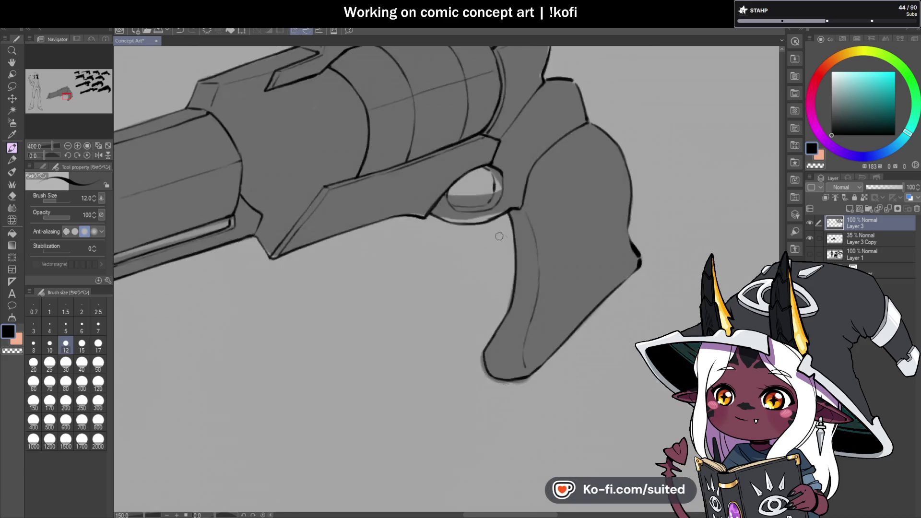
{"action": "scroll", "coordinate": [521, 213], "scroll_direction": "up", "scroll_amount": 2}
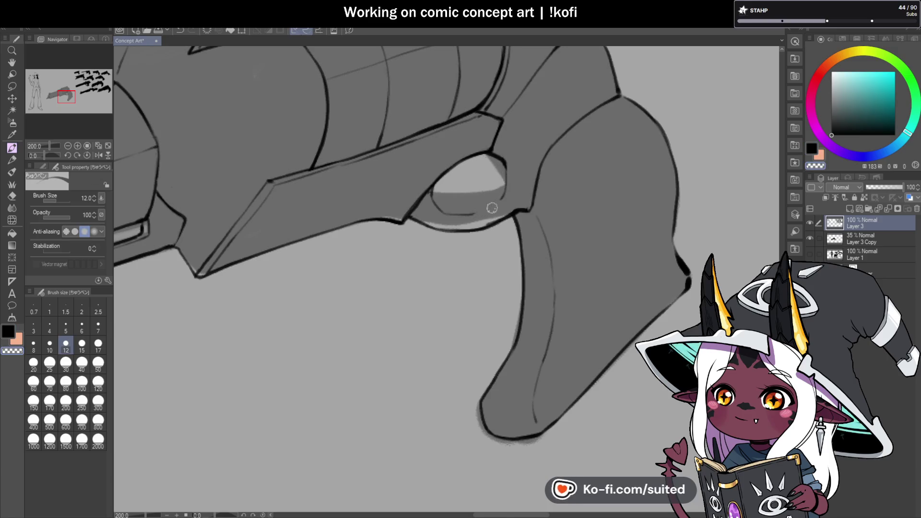
{"action": "scroll", "coordinate": [491, 208], "scroll_direction": "up", "scroll_amount": 2}
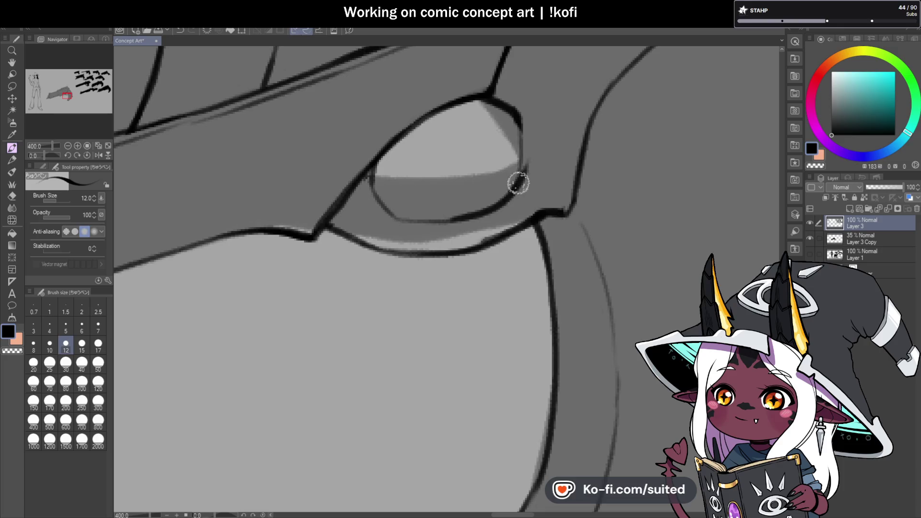
{"action": "mouse_move", "coordinate": [510, 117]}
{"action": "left_mouse_down"}
{"action": "mouse_move", "coordinate": [513, 184]}
{"action": "mouse_move", "coordinate": [367, 172]}
{"action": "left_mouse_up"}
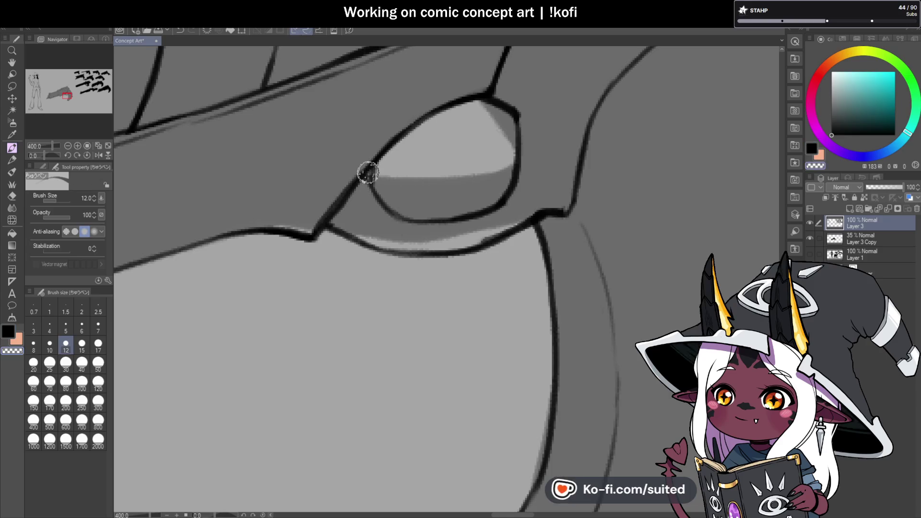
{"action": "left_click_drag", "start_coordinate": [370, 169], "coordinate": [371, 188]}
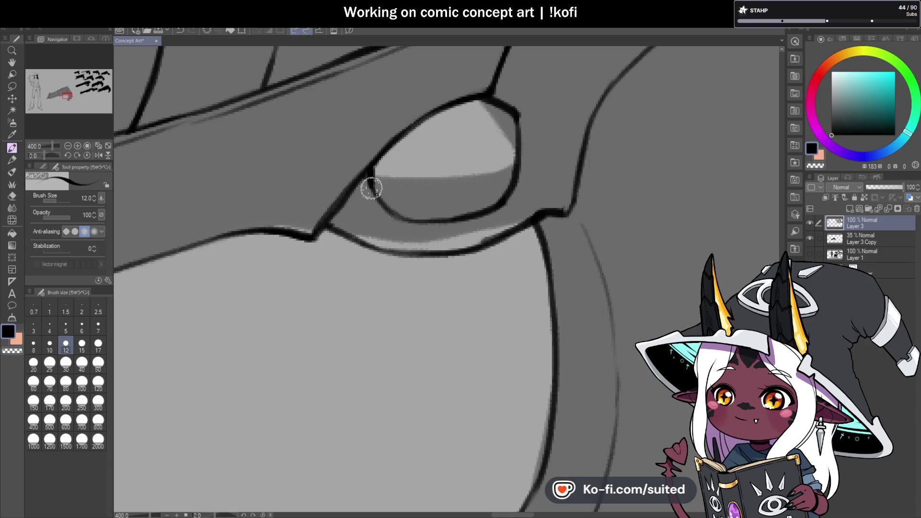
- In the mirrored view, sketch a thin trigger line along the opening's lower inner edge
{"action": "scroll", "coordinate": [394, 214], "scroll_direction": "down", "scroll_amount": 4}
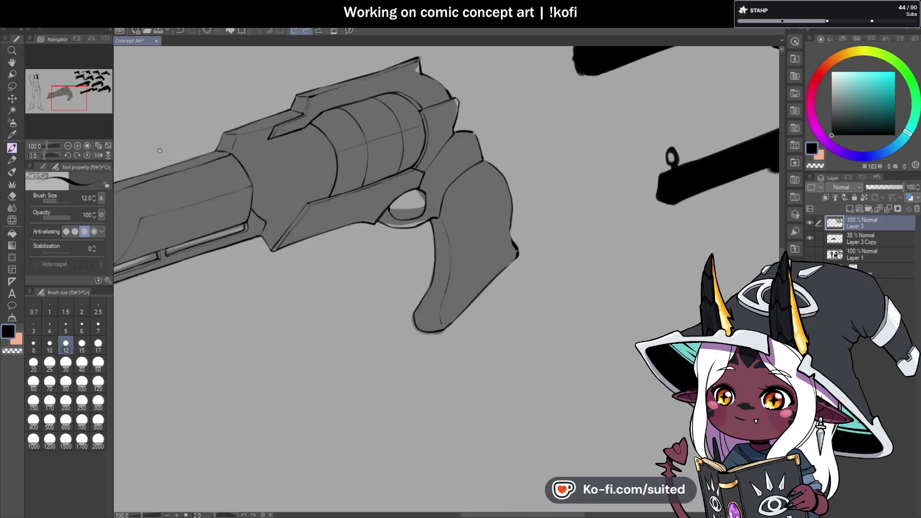
{"action": "left_click", "coordinate": [98, 154]}
{"action": "scroll", "coordinate": [383, 208], "scroll_direction": "down", "scroll_amount": 2}
{"action": "scroll", "coordinate": [383, 209], "scroll_direction": "up", "scroll_amount": 2}
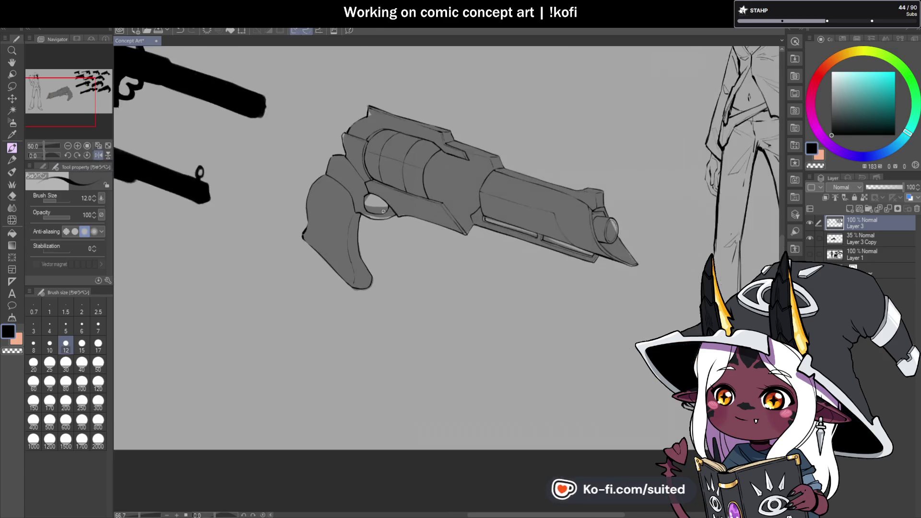
{"action": "scroll", "coordinate": [384, 208], "scroll_direction": "up", "scroll_amount": 3}
{"action": "scroll", "coordinate": [384, 209], "scroll_direction": "up", "scroll_amount": 2}
{"action": "left_click_drag", "start_coordinate": [332, 120], "coordinate": [316, 210]}
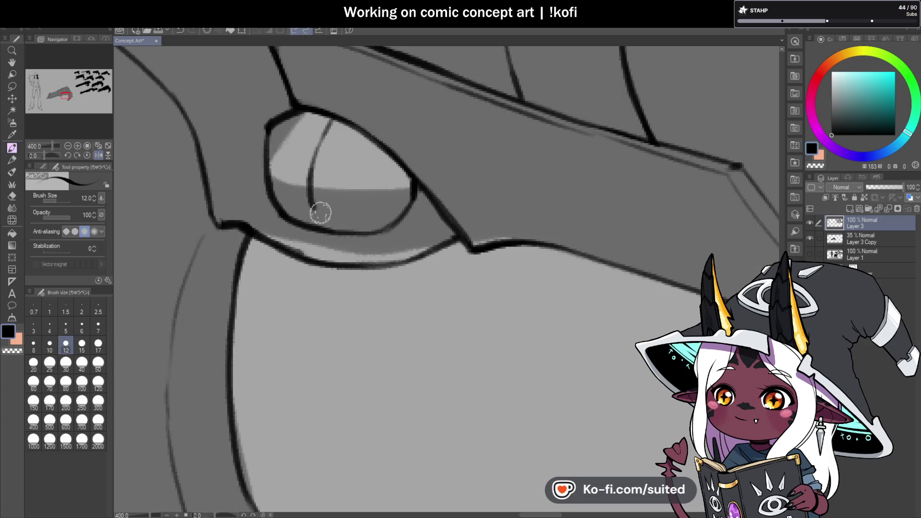
{"action": "left_click_drag", "start_coordinate": [329, 213], "coordinate": [393, 222]}
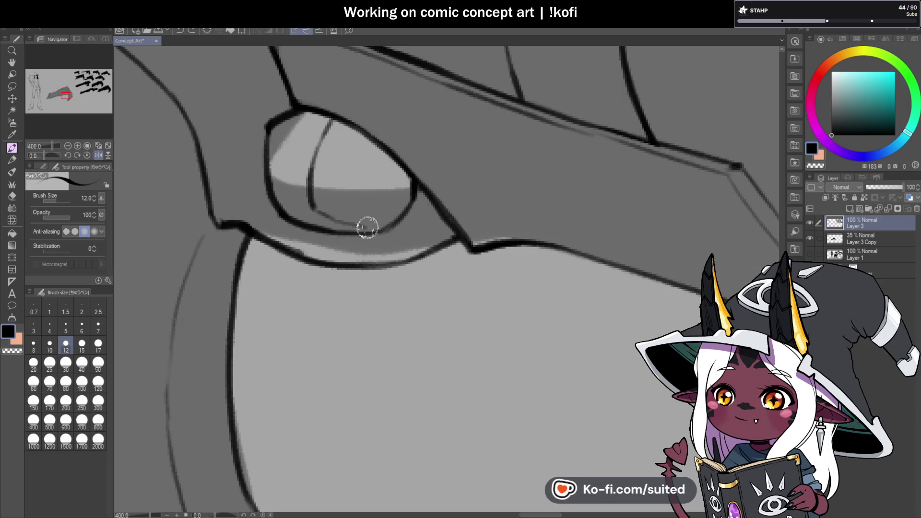
- Undo the last trigger curve, redraw it smoothly down to the guard, then hide the grey fill
{"action": "scroll", "coordinate": [339, 203], "scroll_direction": "down", "scroll_amount": 5}
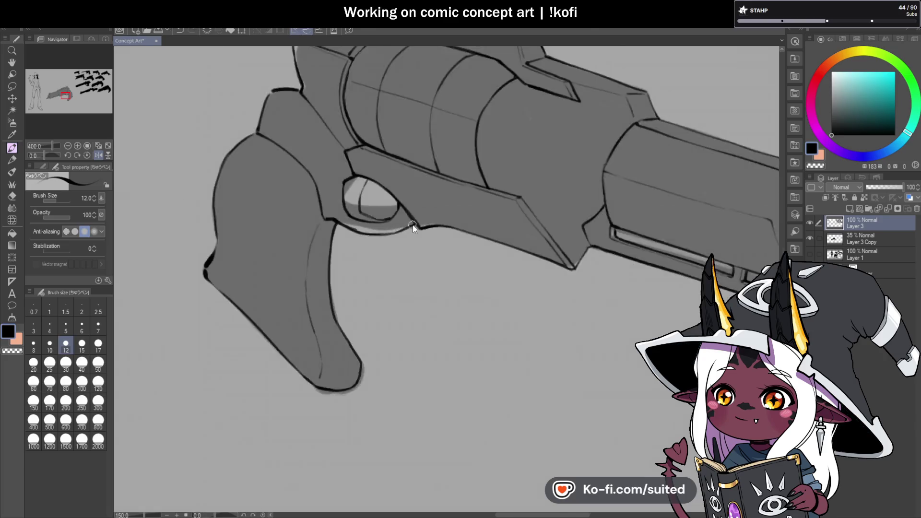
{"action": "left_click", "coordinate": [99, 155]}
{"action": "scroll", "coordinate": [467, 194], "scroll_direction": "up", "scroll_amount": 5}
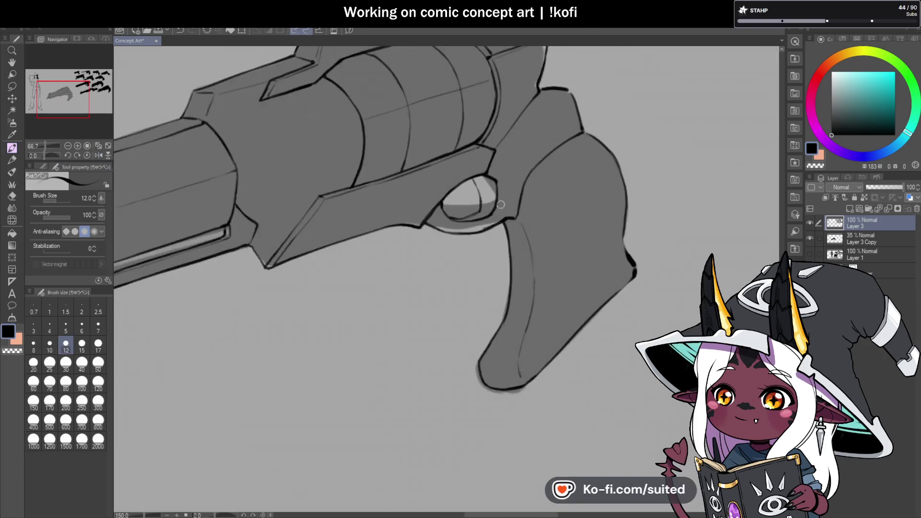
{"action": "key", "text": "ctrl+z"}
{"action": "left_click_drag", "start_coordinate": [452, 158], "coordinate": [464, 242]}
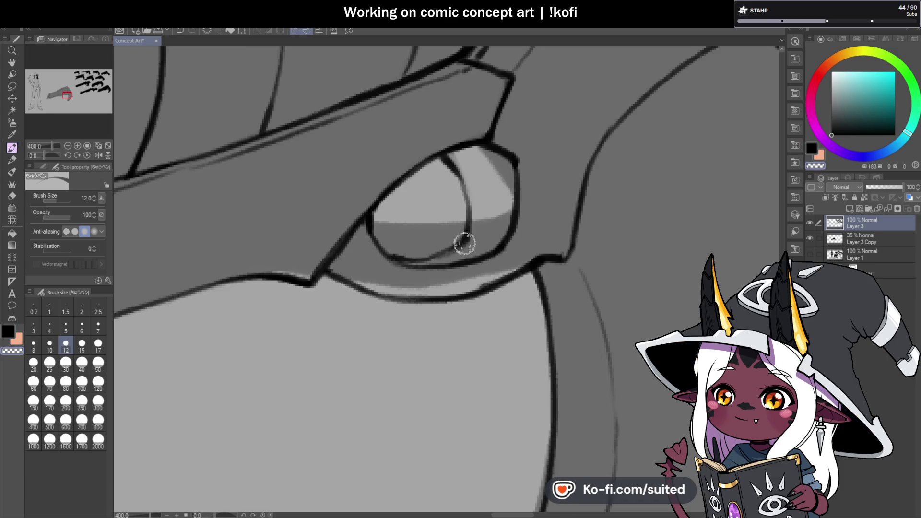
{"action": "left_click_drag", "start_coordinate": [468, 235], "coordinate": [426, 259]}
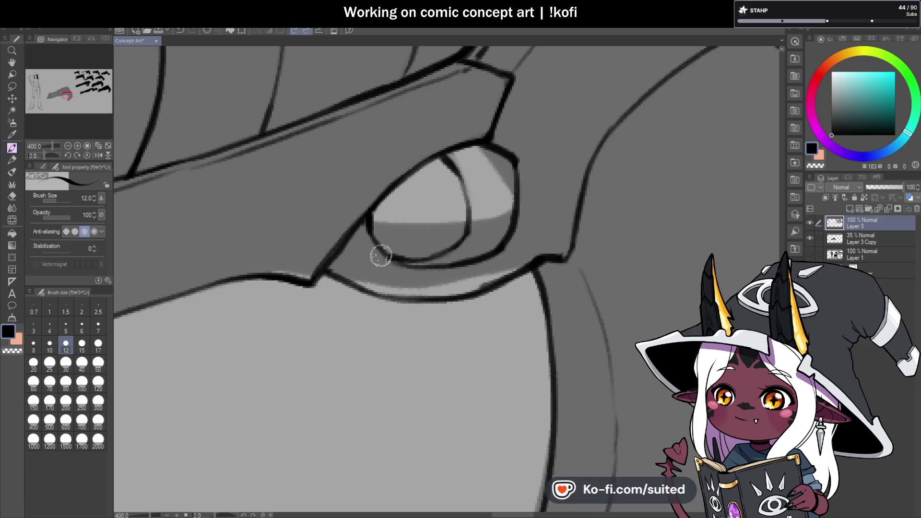
{"action": "scroll", "coordinate": [426, 259], "scroll_direction": "down", "scroll_amount": 7}
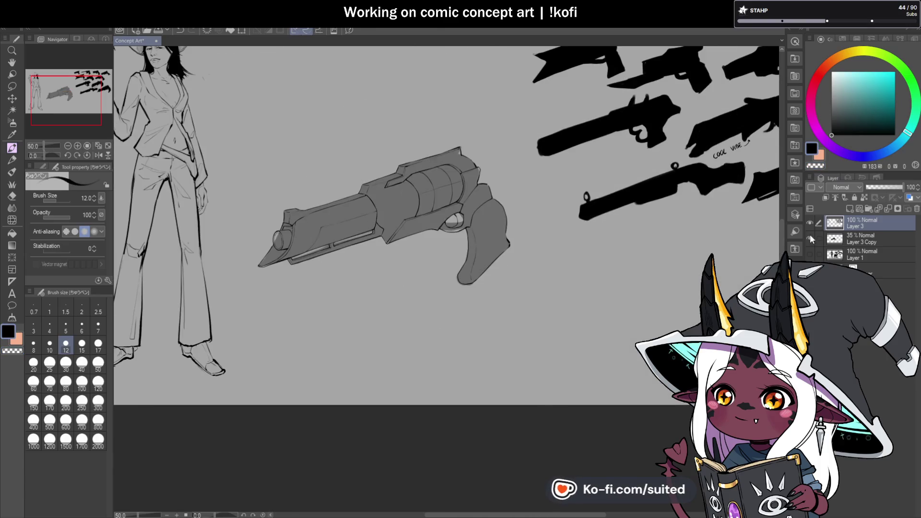
{"action": "left_click", "coordinate": [809, 237]}
{"action": "key", "text": "ctrl+minus"}
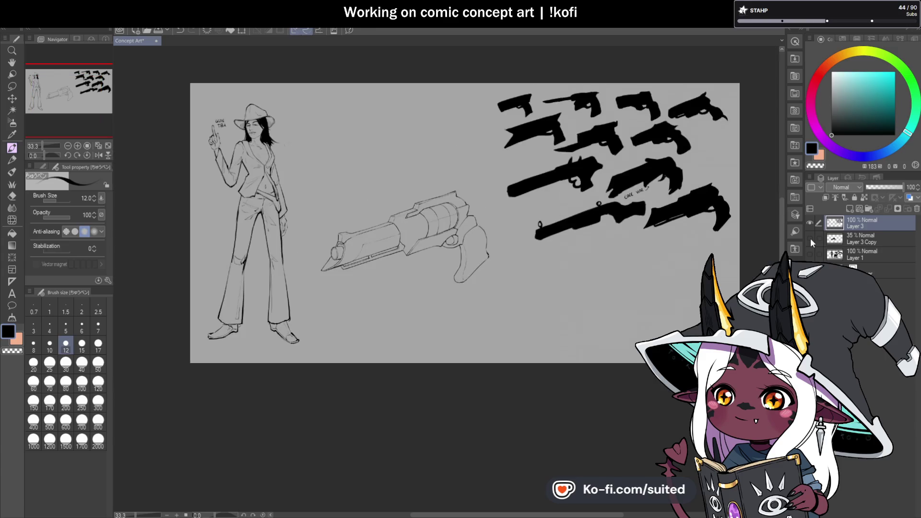
{"action": "left_click", "coordinate": [810, 238]}
{"action": "scroll", "coordinate": [422, 241], "scroll_direction": "up", "scroll_amount": 2}
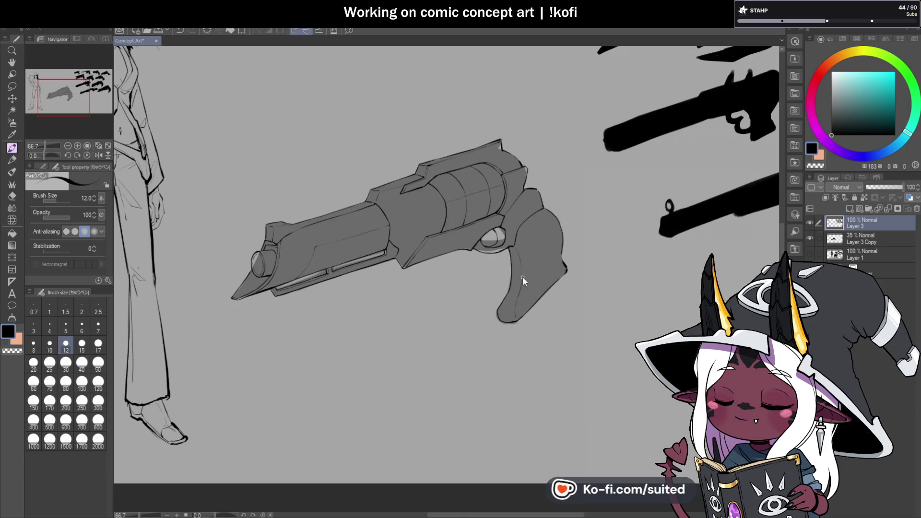
{"action": "scroll", "coordinate": [523, 285], "scroll_direction": "up", "scroll_amount": 1}
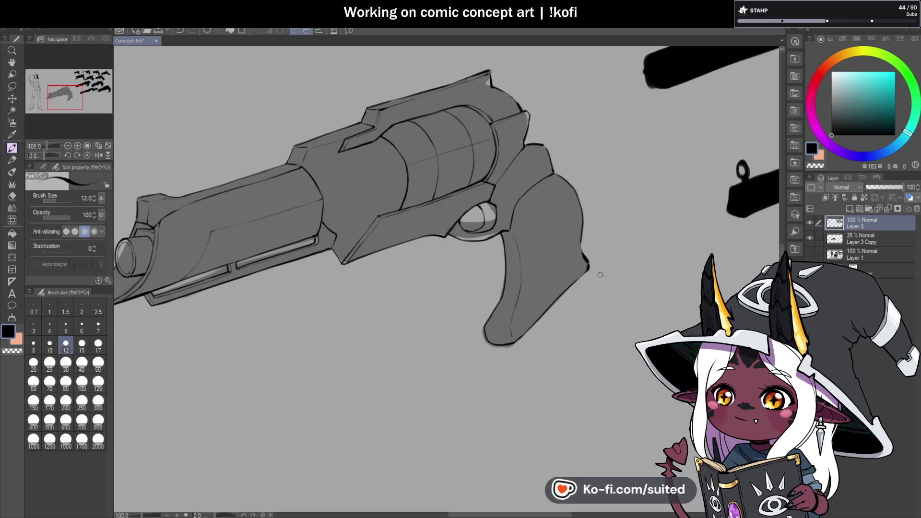
{"action": "scroll", "coordinate": [404, 273], "scroll_direction": "down", "scroll_amount": 2}
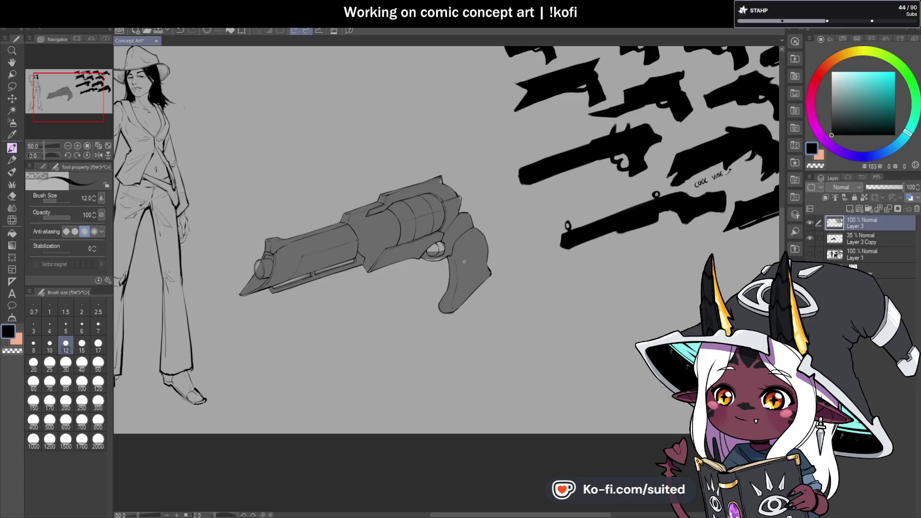
{"action": "scroll", "coordinate": [465, 258], "scroll_direction": "up", "scroll_amount": 1}
- At 400% zoom, ink a slotted screw behind the cylinder and a small screw head above the trigger
{"action": "scroll", "coordinate": [461, 221], "scroll_direction": "up", "scroll_amount": 2}
{"action": "scroll", "coordinate": [453, 189], "scroll_direction": "up", "scroll_amount": 2}
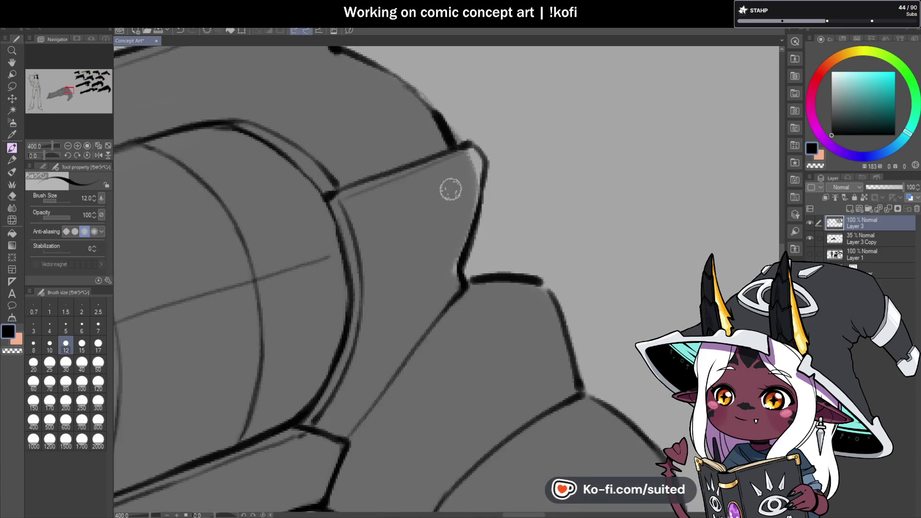
{"action": "left_click_drag", "start_coordinate": [461, 184], "coordinate": [442, 205]}
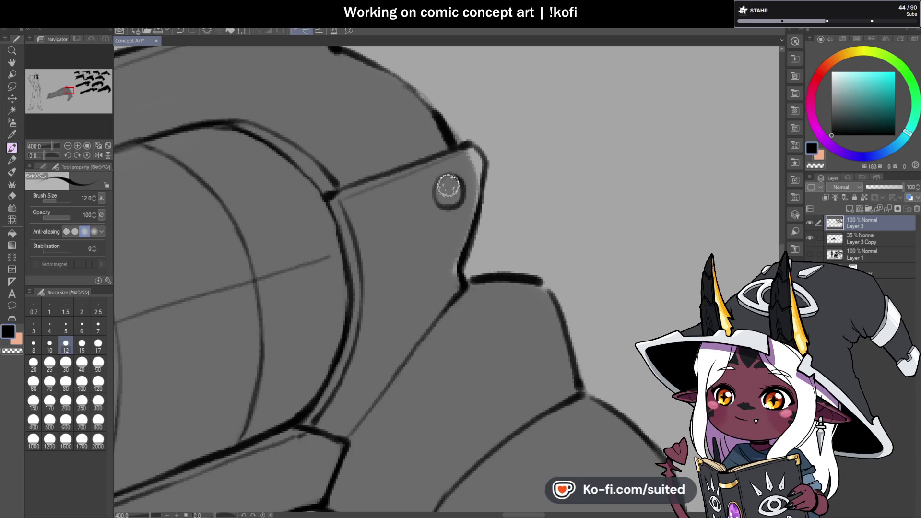
{"action": "scroll", "coordinate": [460, 187], "scroll_direction": "down", "scroll_amount": 3}
{"action": "scroll", "coordinate": [481, 163], "scroll_direction": "down", "scroll_amount": 1}
{"action": "scroll", "coordinate": [494, 206], "scroll_direction": "down", "scroll_amount": 2}
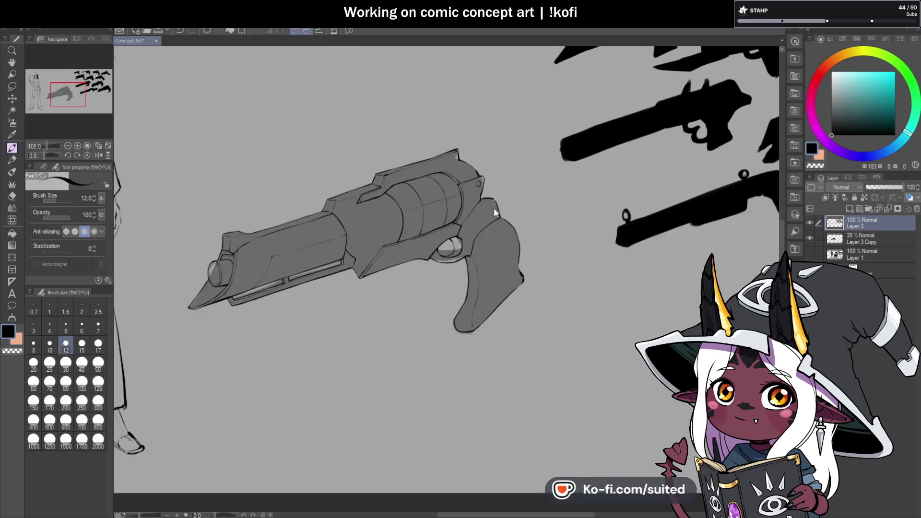
{"action": "scroll", "coordinate": [446, 267], "scroll_direction": "up", "scroll_amount": 1}
{"action": "scroll", "coordinate": [445, 267], "scroll_direction": "up", "scroll_amount": 3}
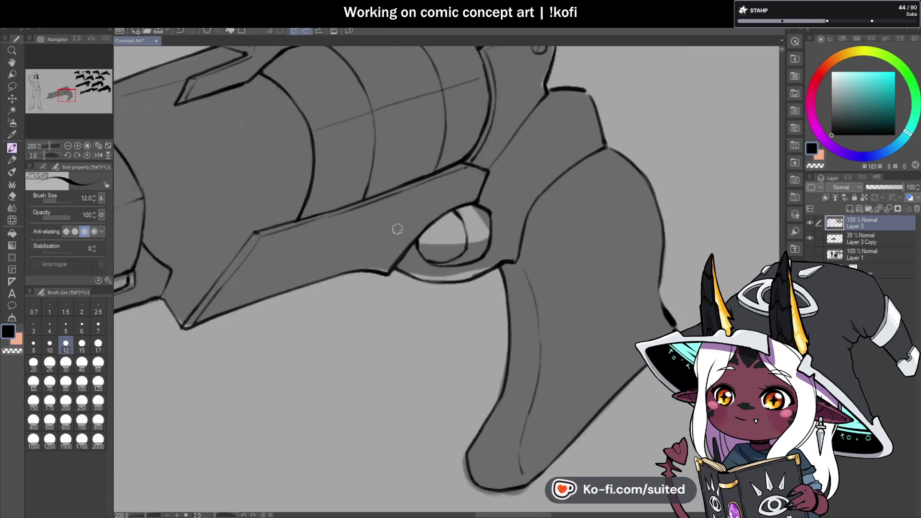
{"action": "scroll", "coordinate": [505, 179], "scroll_direction": "up", "scroll_amount": 2}
{"action": "left_click_drag", "start_coordinate": [503, 185], "coordinate": [506, 209]}
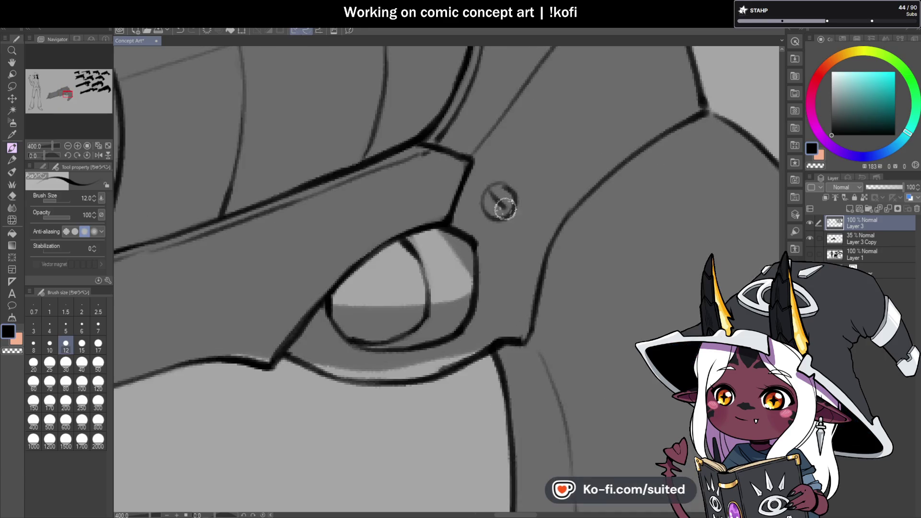
{"action": "scroll", "coordinate": [388, 286], "scroll_direction": "down", "scroll_amount": 2}
{"action": "scroll", "coordinate": [388, 286], "scroll_direction": "down", "scroll_amount": 1}
{"action": "scroll", "coordinate": [422, 245], "scroll_direction": "up", "scroll_amount": 1}
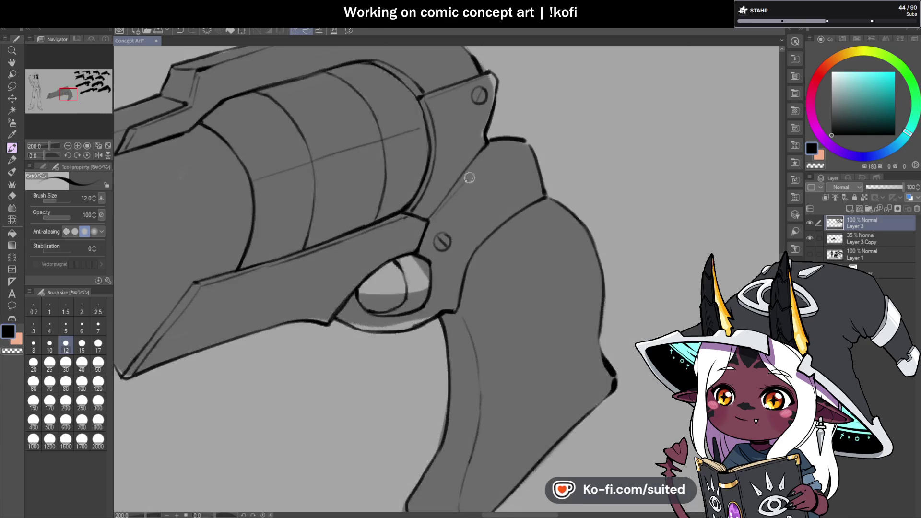
{"action": "scroll", "coordinate": [463, 208], "scroll_direction": "down", "scroll_amount": 3}
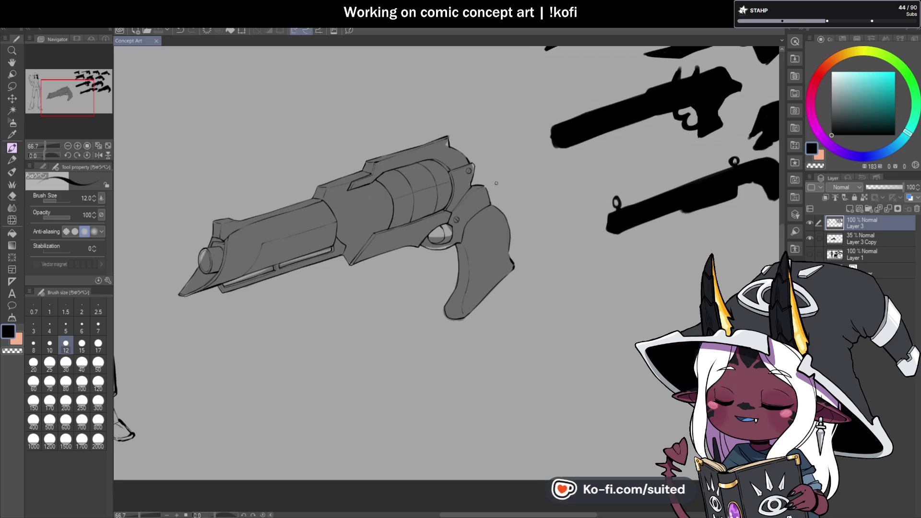
- Zoom in on the cylinder, add one faint pen stroke across it, and zoom back out to 50%
{"action": "scroll", "coordinate": [499, 196], "scroll_direction": "up", "scroll_amount": 3}
{"action": "scroll", "coordinate": [499, 197], "scroll_direction": "up", "scroll_amount": 3}
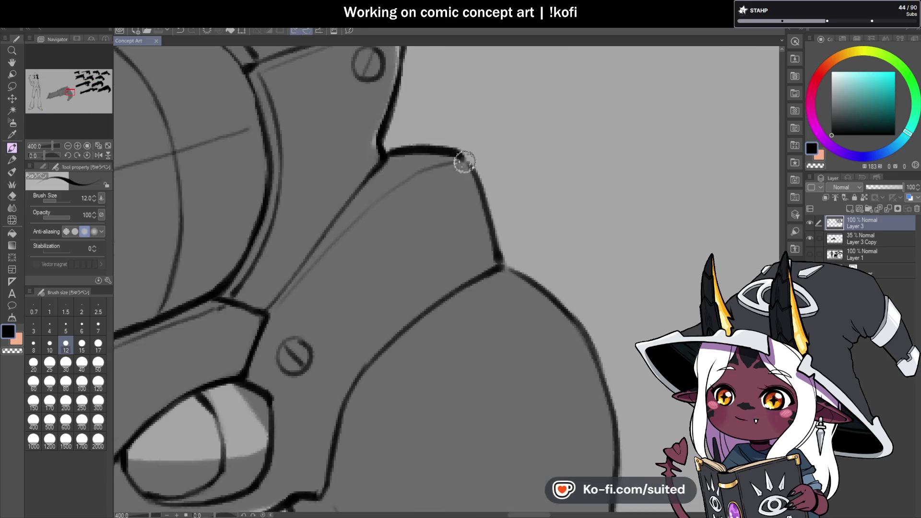
{"action": "scroll", "coordinate": [499, 262], "scroll_direction": "down", "scroll_amount": 2}
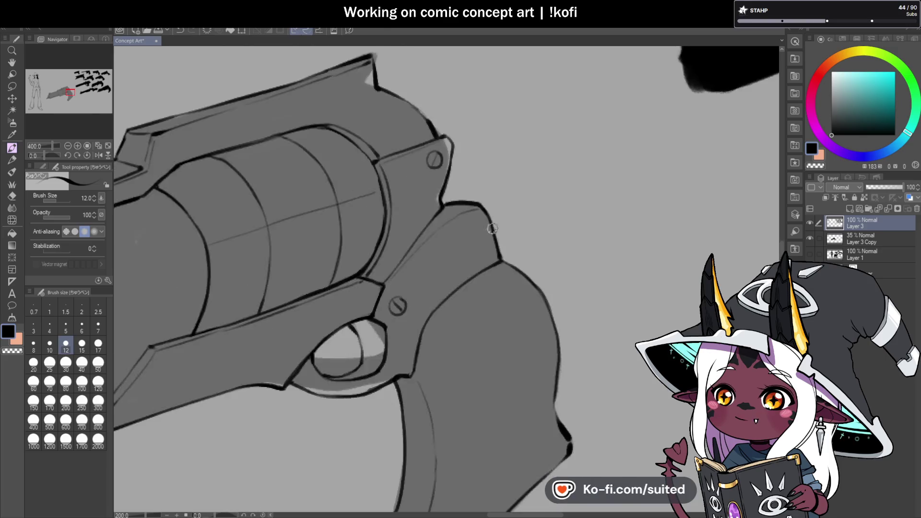
{"action": "scroll", "coordinate": [493, 231], "scroll_direction": "down", "scroll_amount": 2}
{"action": "scroll", "coordinate": [474, 200], "scroll_direction": "up", "scroll_amount": 2}
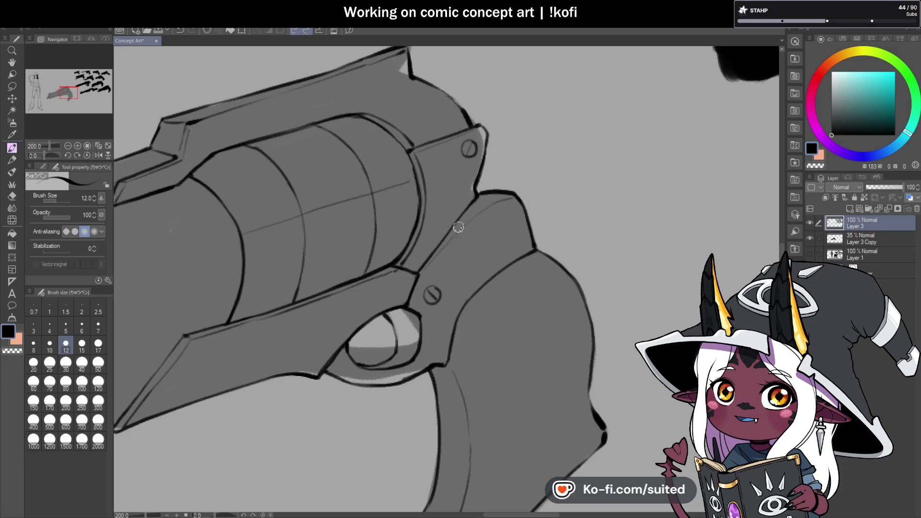
{"action": "scroll", "coordinate": [457, 227], "scroll_direction": "down", "scroll_amount": 2}
{"action": "scroll", "coordinate": [434, 136], "scroll_direction": "up", "scroll_amount": 2}
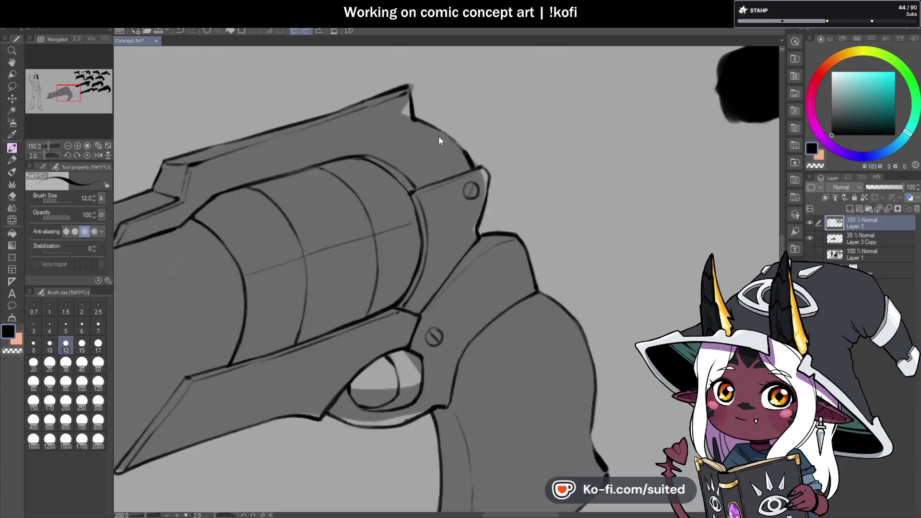
{"action": "scroll", "coordinate": [418, 110], "scroll_direction": "up", "scroll_amount": 2}
{"action": "scroll", "coordinate": [462, 143], "scroll_direction": "down", "scroll_amount": 2}
{"action": "scroll", "coordinate": [481, 139], "scroll_direction": "down", "scroll_amount": 2}
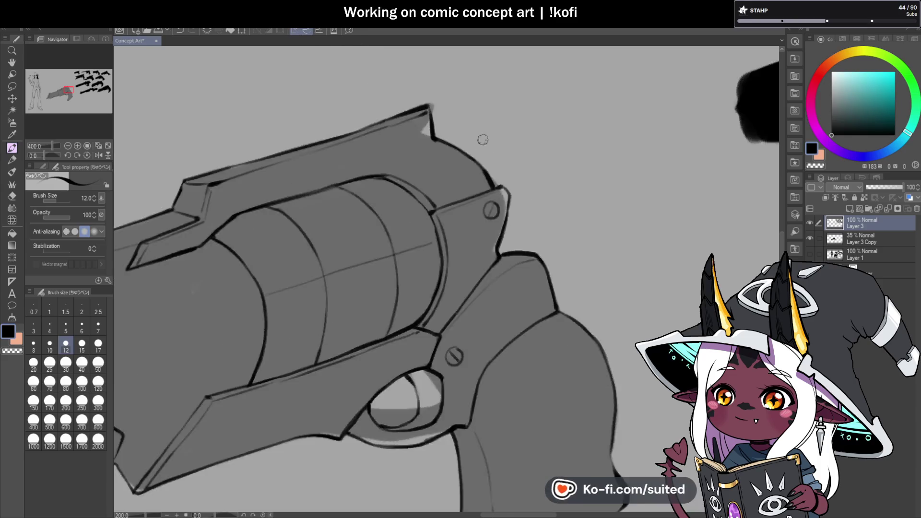
{"action": "scroll", "coordinate": [543, 186], "scroll_direction": "down", "scroll_amount": 1}
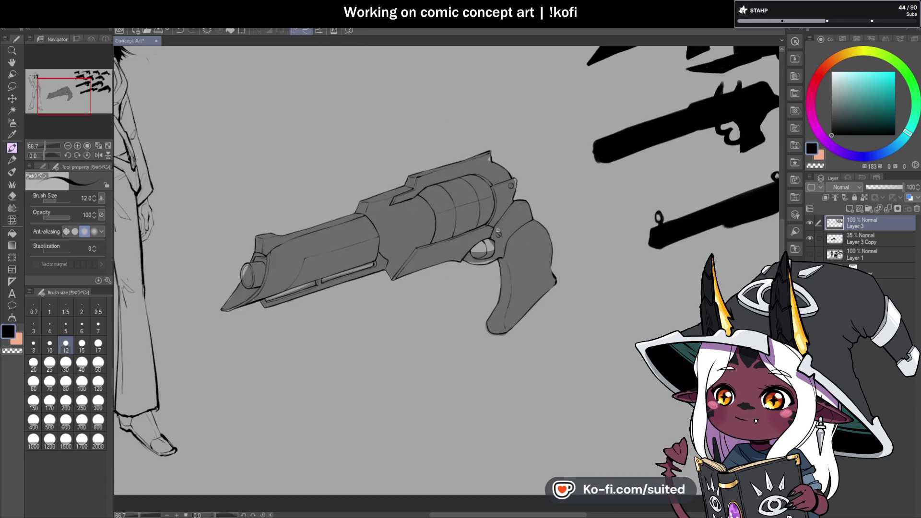
{"action": "scroll", "coordinate": [467, 217], "scroll_direction": "up", "scroll_amount": 1}
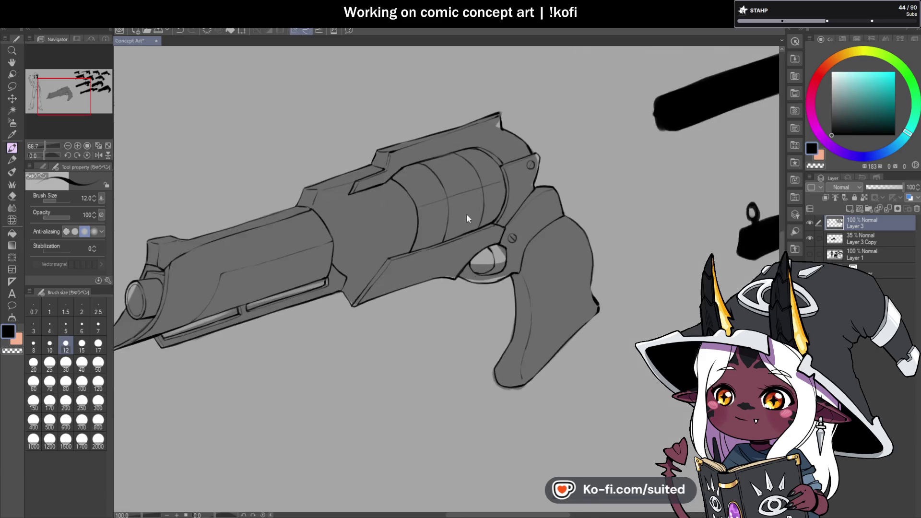
{"action": "scroll", "coordinate": [422, 250], "scroll_direction": "up", "scroll_amount": 1}
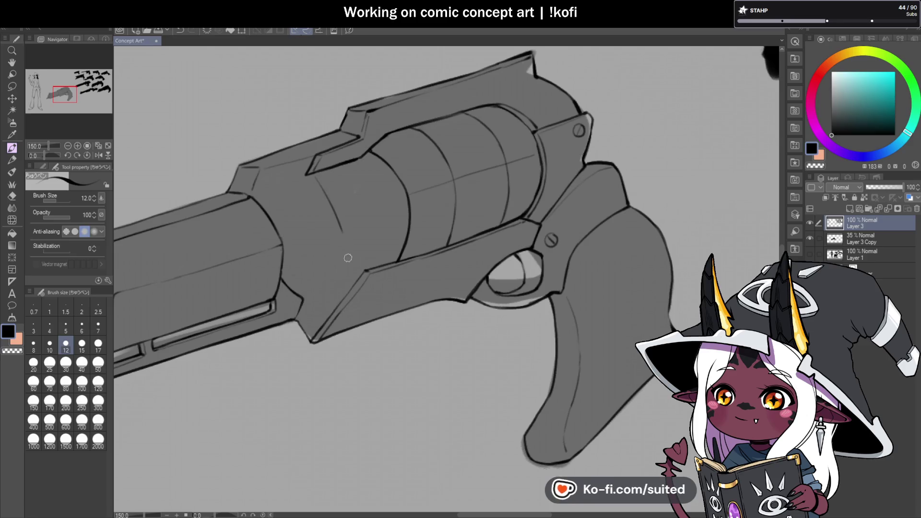
{"action": "left_click_drag", "start_coordinate": [337, 189], "coordinate": [349, 207]}
{"action": "scroll", "coordinate": [464, 217], "scroll_direction": "down", "scroll_amount": 3}
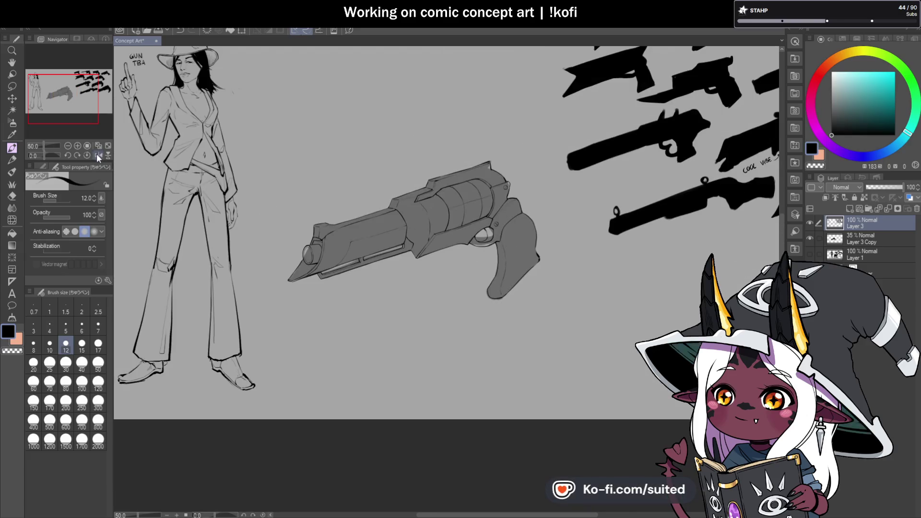
- Mirror the view with H and ink the edge of the barrel notch
{"action": "key", "text": "h"}
{"action": "scroll", "coordinate": [535, 233], "scroll_direction": "up", "scroll_amount": 2}
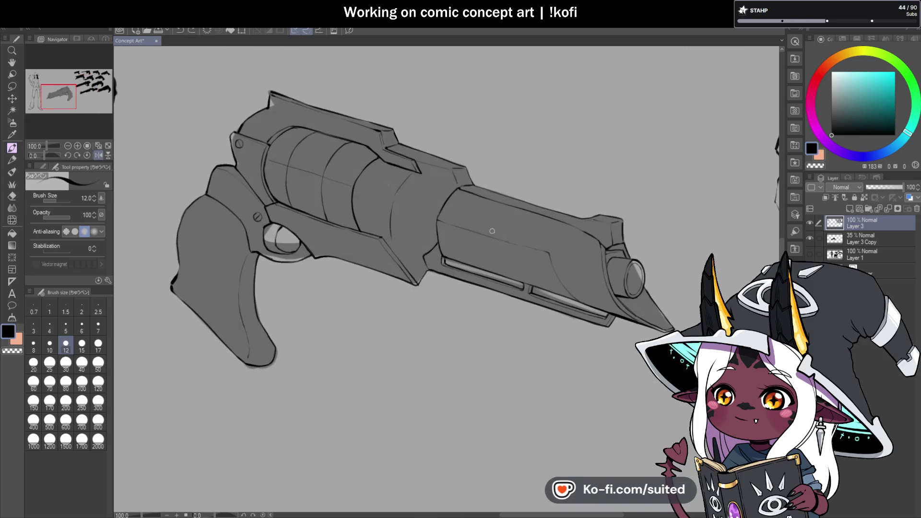
{"action": "scroll", "coordinate": [473, 185], "scroll_direction": "up", "scroll_amount": 2}
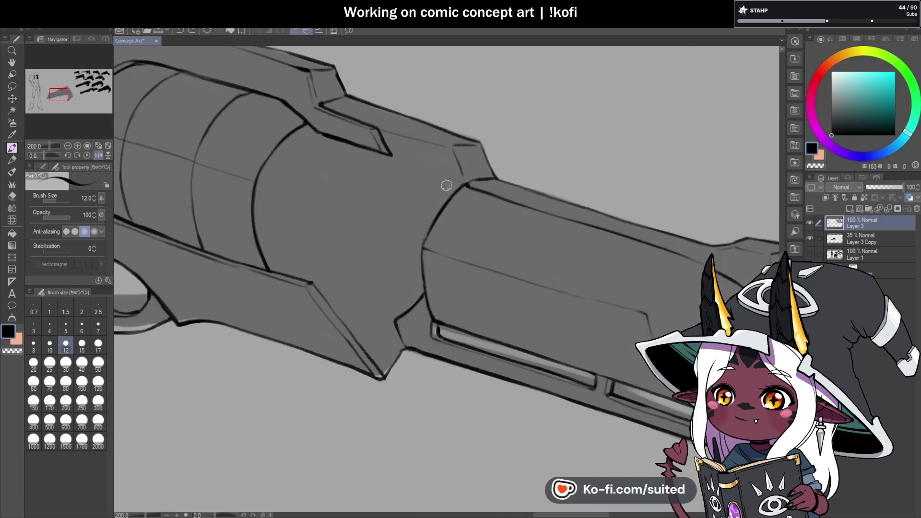
{"action": "scroll", "coordinate": [409, 176], "scroll_direction": "down", "scroll_amount": 4}
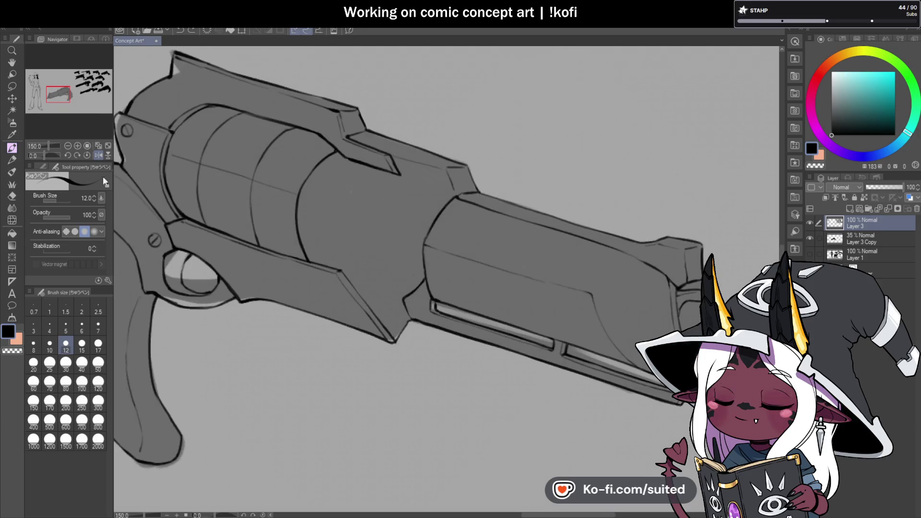
{"action": "scroll", "coordinate": [443, 198], "scroll_direction": "up", "scroll_amount": 4}
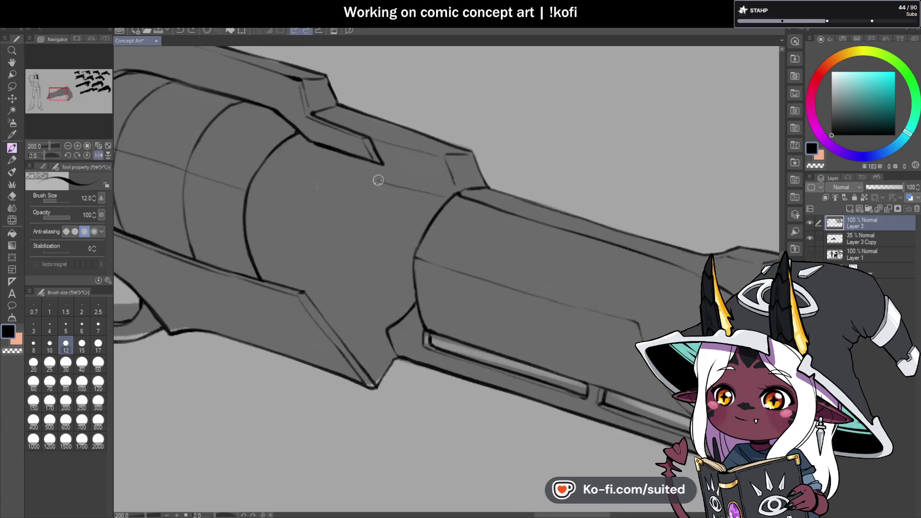
{"action": "left_click_drag", "start_coordinate": [362, 163], "coordinate": [441, 196]}
- Ink two parallel diagonal lines running down from the notch corner
{"action": "scroll", "coordinate": [429, 178], "scroll_direction": "down", "scroll_amount": 2}
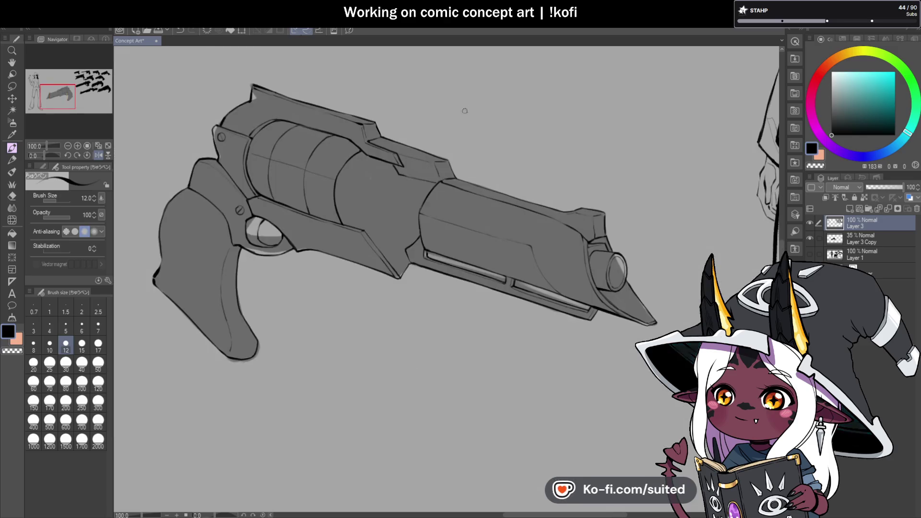
{"action": "scroll", "coordinate": [480, 207], "scroll_direction": "down", "scroll_amount": 1}
{"action": "scroll", "coordinate": [497, 228], "scroll_direction": "down", "scroll_amount": 1}
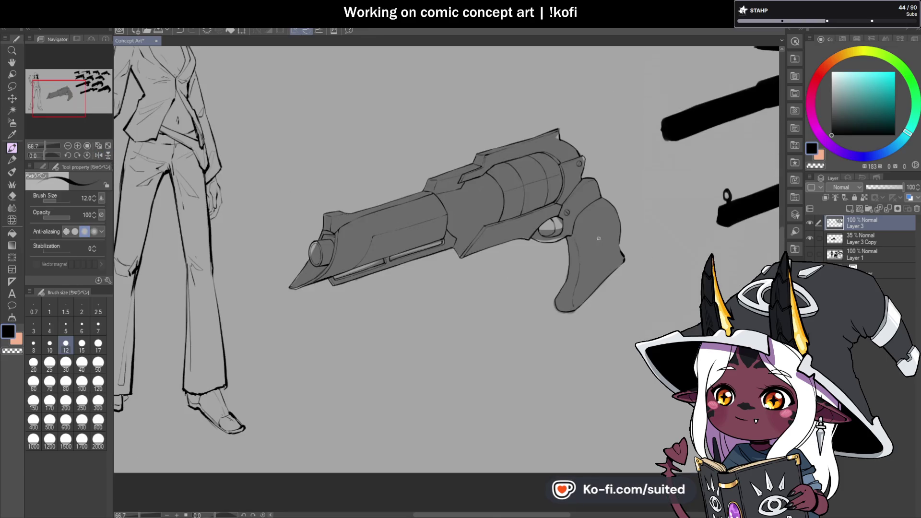
{"action": "scroll", "coordinate": [432, 196], "scroll_direction": "up", "scroll_amount": 2}
{"action": "scroll", "coordinate": [422, 199], "scroll_direction": "up", "scroll_amount": 2}
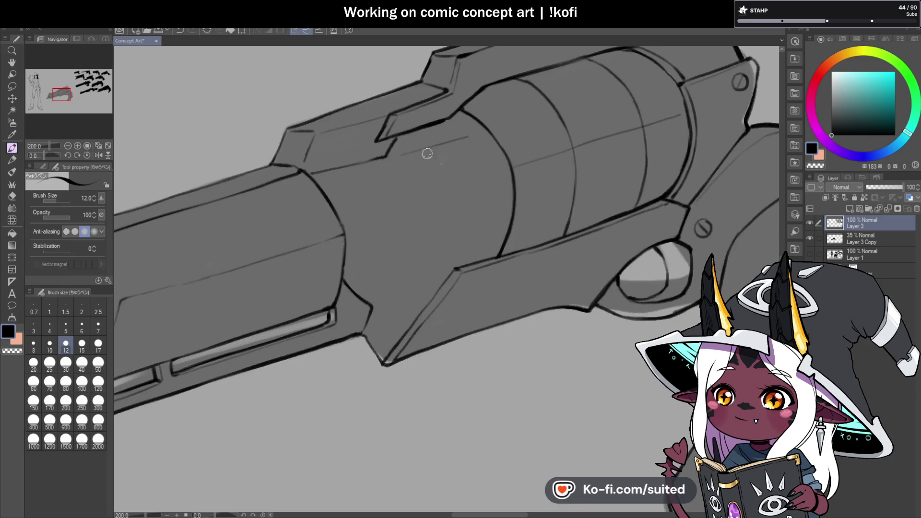
{"action": "key", "text": "ctrl+minus"}
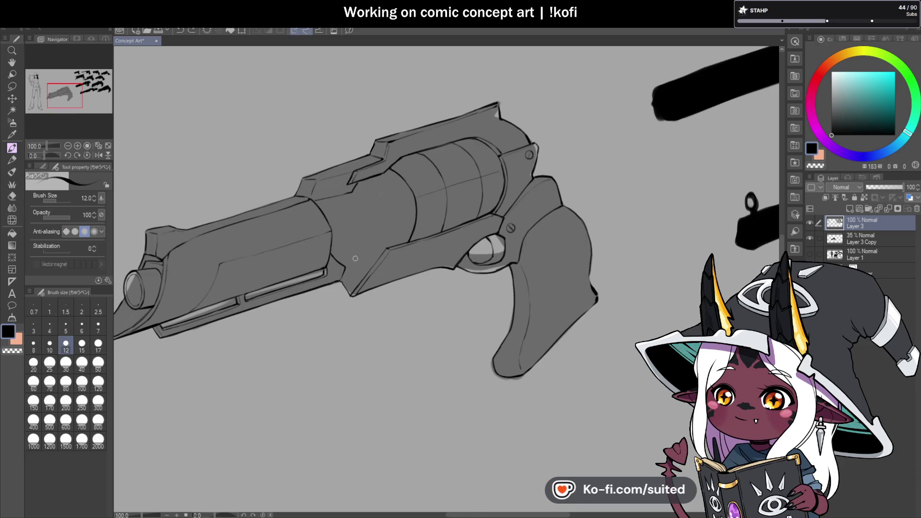
{"action": "scroll", "coordinate": [355, 257], "scroll_direction": "up", "scroll_amount": 1}
{"action": "scroll", "coordinate": [353, 274], "scroll_direction": "up", "scroll_amount": 1}
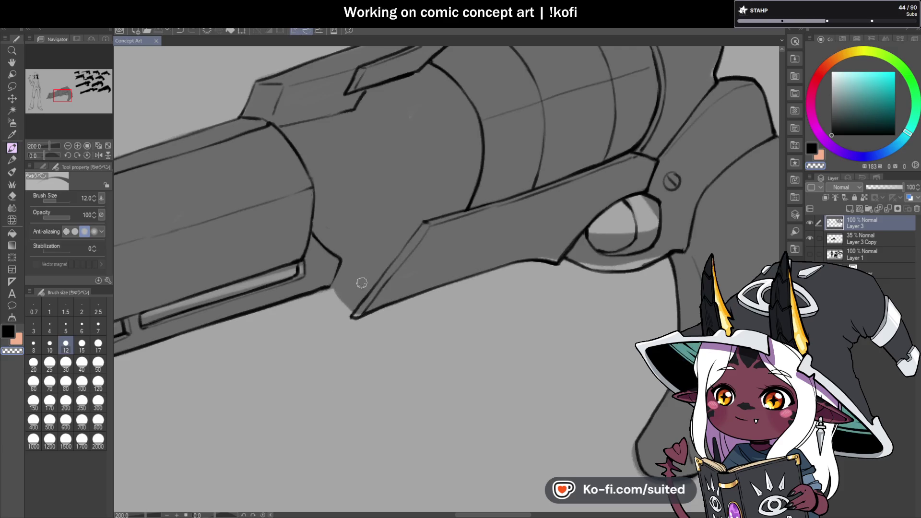
{"action": "scroll", "coordinate": [343, 324], "scroll_direction": "up", "scroll_amount": 1}
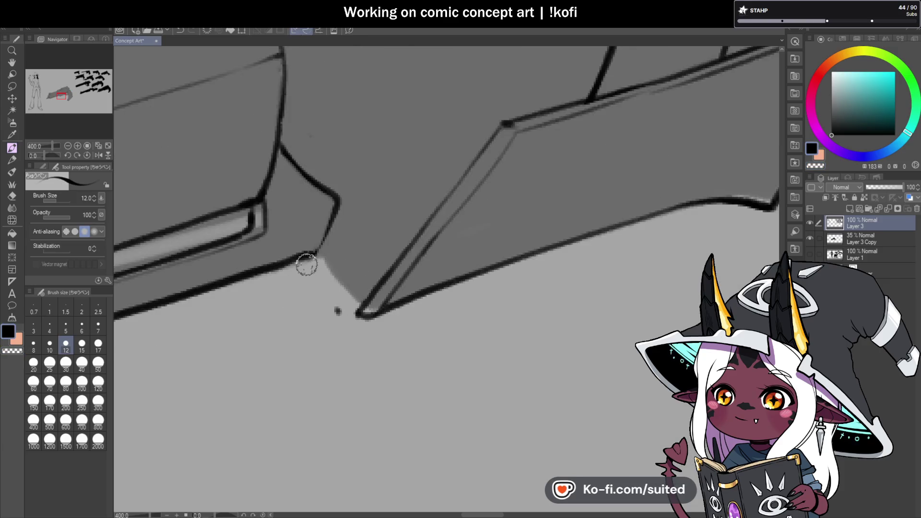
{"action": "left_click_drag", "start_coordinate": [311, 258], "coordinate": [341, 311]}
{"action": "left_click_drag", "start_coordinate": [320, 260], "coordinate": [346, 303]}
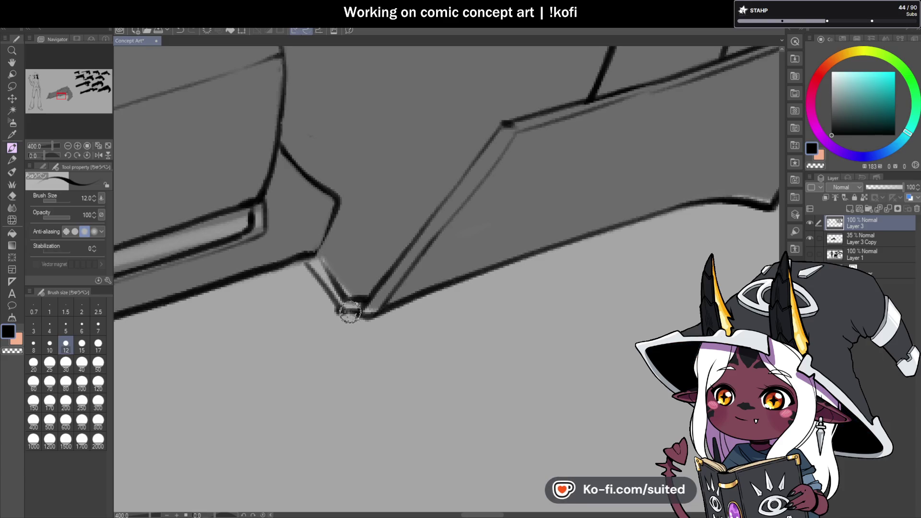
- Touch up the notch line's tip and ink a line down to it
{"action": "scroll", "coordinate": [350, 313], "scroll_direction": "down", "scroll_amount": 5}
{"action": "scroll", "coordinate": [402, 223], "scroll_direction": "up", "scroll_amount": 5}
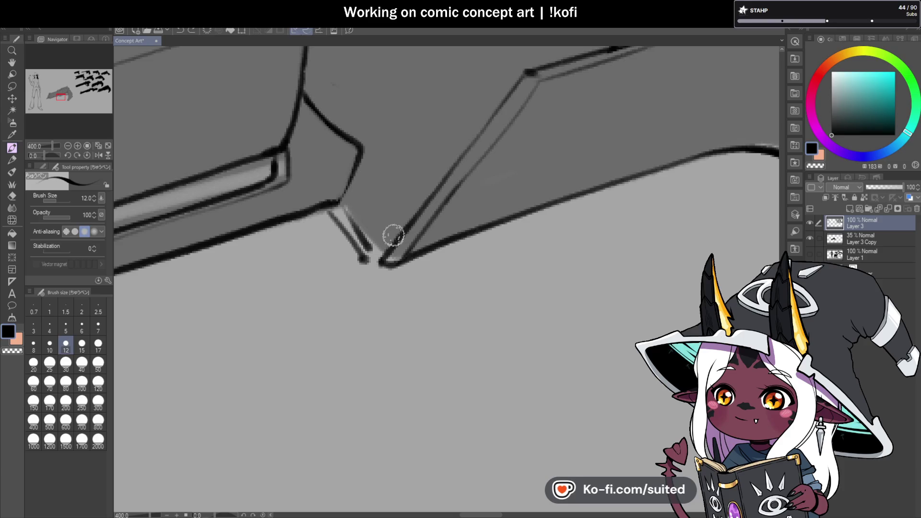
{"action": "left_click_drag", "start_coordinate": [370, 241], "coordinate": [371, 247]}
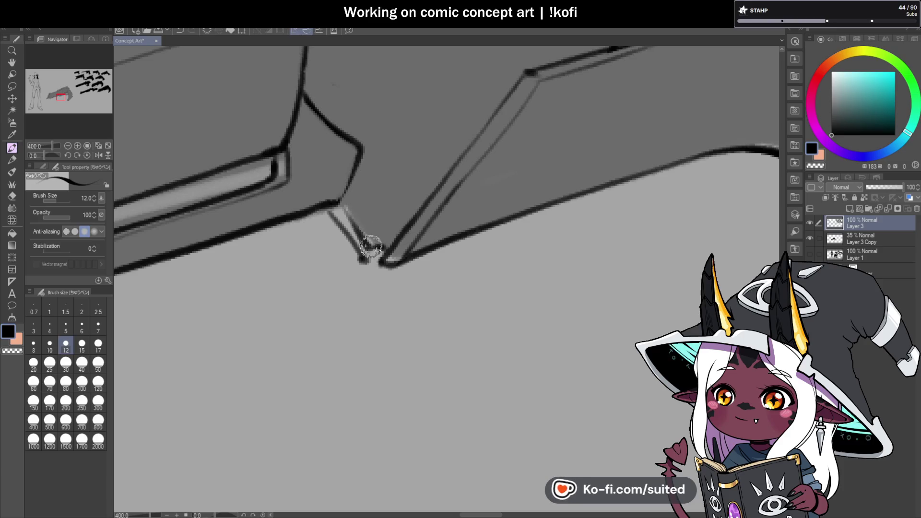
{"action": "left_click_drag", "start_coordinate": [354, 182], "coordinate": [372, 254]}
{"action": "scroll", "coordinate": [380, 260], "scroll_direction": "down", "scroll_amount": 4}
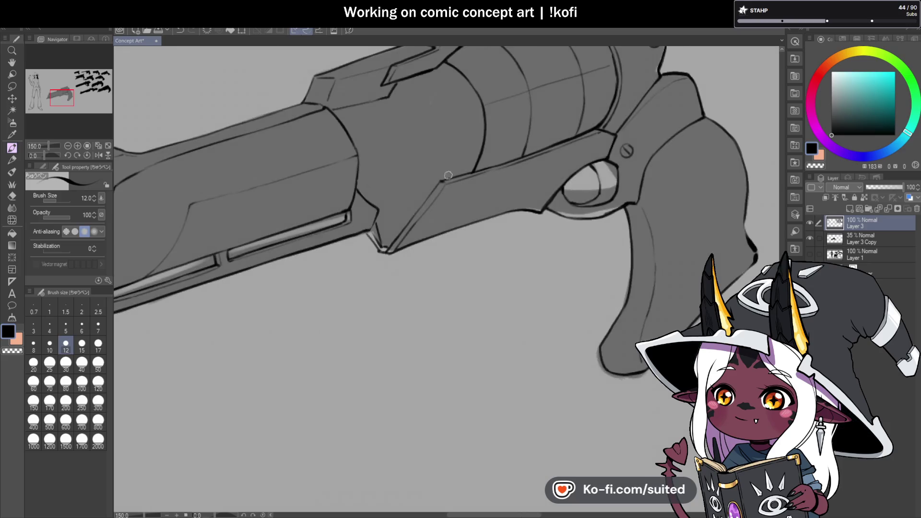
- Fill between the notch lines, rework the fill as a thin bevel with a parallel line, and save
{"action": "left_click", "coordinate": [98, 155]}
{"action": "scroll", "coordinate": [500, 247], "scroll_direction": "up", "scroll_amount": 2}
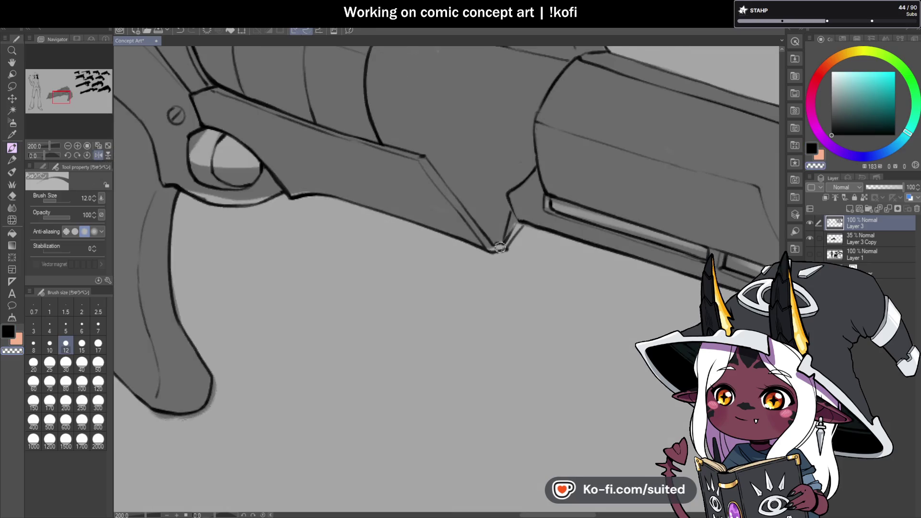
{"action": "scroll", "coordinate": [496, 248], "scroll_direction": "up", "scroll_amount": 3}
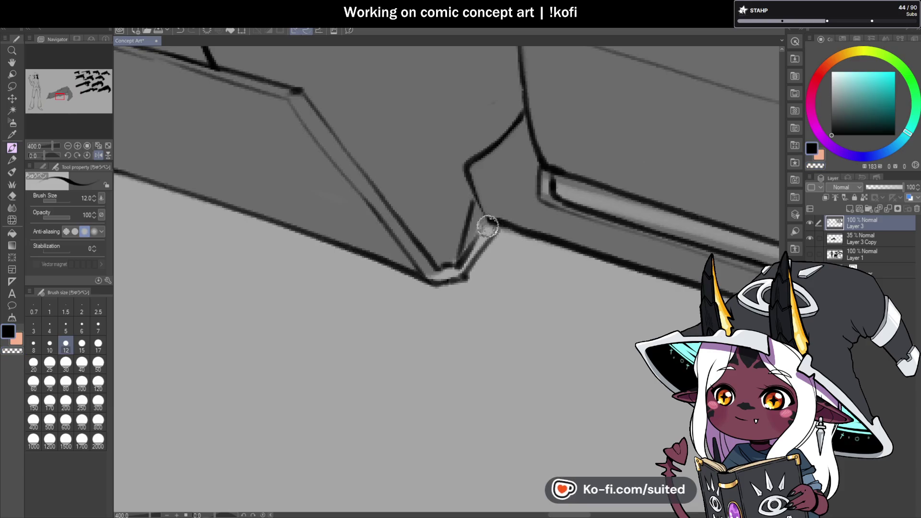
{"action": "left_click_drag", "start_coordinate": [475, 205], "coordinate": [463, 256]}
{"action": "scroll", "coordinate": [462, 257], "scroll_direction": "down", "scroll_amount": 4}
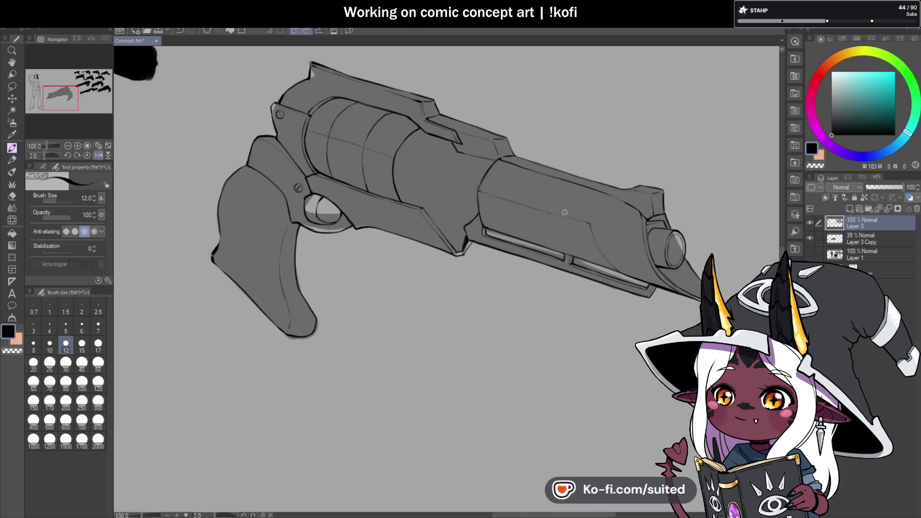
{"action": "scroll", "coordinate": [511, 224], "scroll_direction": "up", "scroll_amount": 2}
{"action": "scroll", "coordinate": [433, 224], "scroll_direction": "up", "scroll_amount": 2}
{"action": "mouse_move", "coordinate": [433, 224]}
{"action": "left_mouse_down"}
{"action": "mouse_move", "coordinate": [415, 291]}
{"action": "mouse_move", "coordinate": [438, 247]}
{"action": "mouse_move", "coordinate": [423, 287]}
{"action": "mouse_move", "coordinate": [456, 257]}
{"action": "mouse_move", "coordinate": [422, 304]}
{"action": "left_mouse_up"}
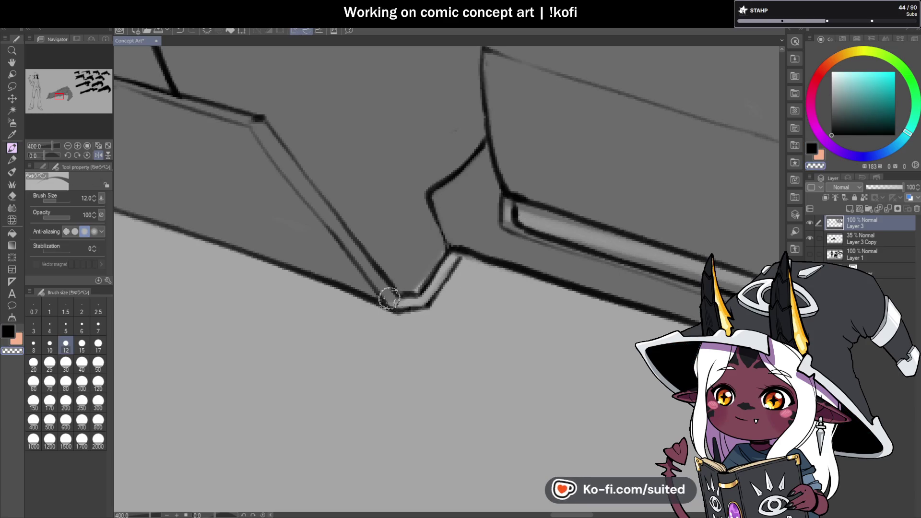
{"action": "left_click_drag", "start_coordinate": [461, 251], "coordinate": [423, 309]}
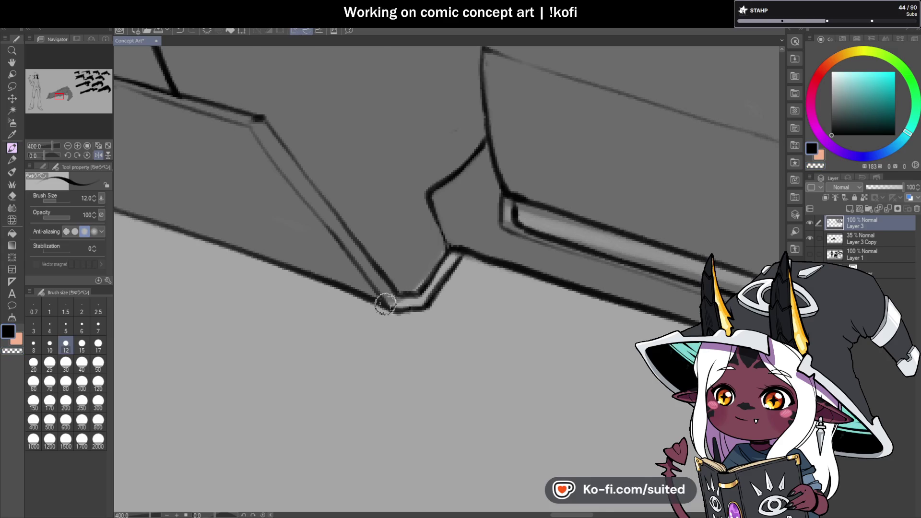
{"action": "scroll", "coordinate": [386, 306], "scroll_direction": "down", "scroll_amount": 5}
{"action": "key", "text": "ctrl+s"}
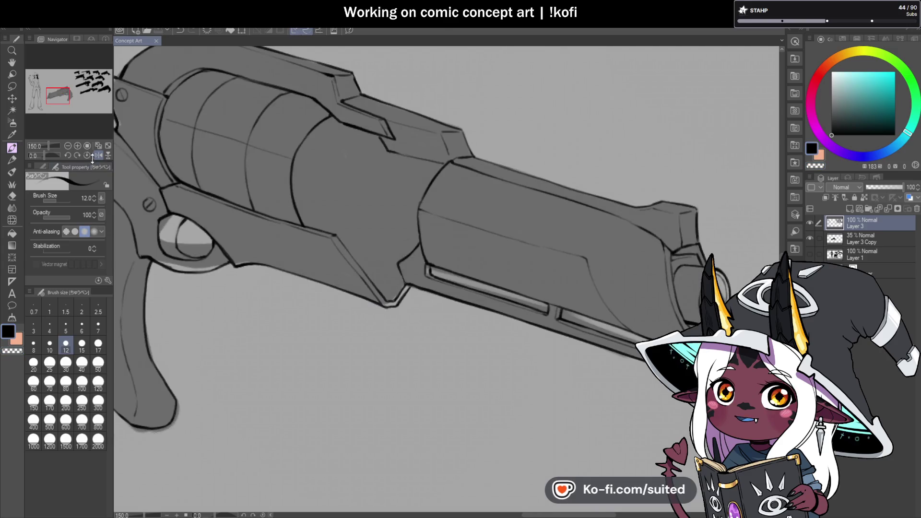
- Unflip the view, add a short stroke at the notch, and ink a curved seam under the cylinder
{"action": "left_click", "coordinate": [98, 155]}
{"action": "scroll", "coordinate": [239, 229], "scroll_direction": "down", "scroll_amount": 3}
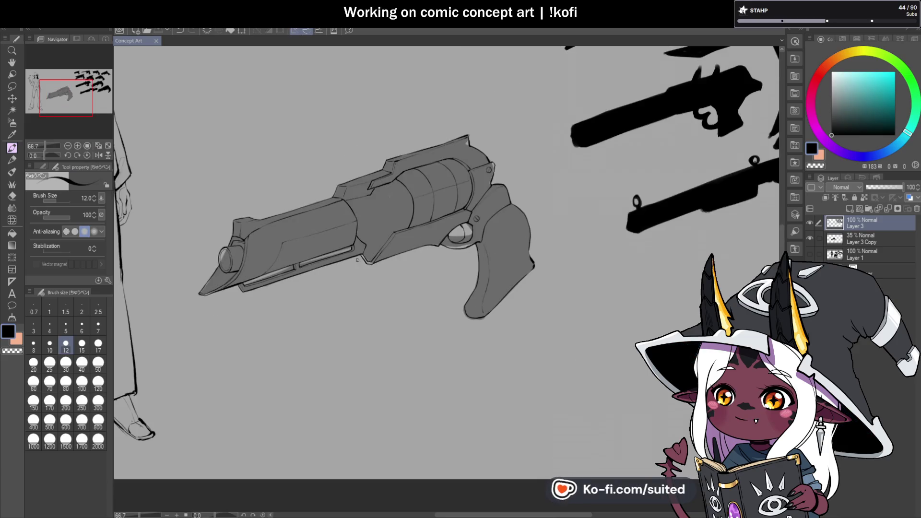
{"action": "scroll", "coordinate": [374, 257], "scroll_direction": "up", "scroll_amount": 2}
{"action": "scroll", "coordinate": [421, 286], "scroll_direction": "up", "scroll_amount": 3}
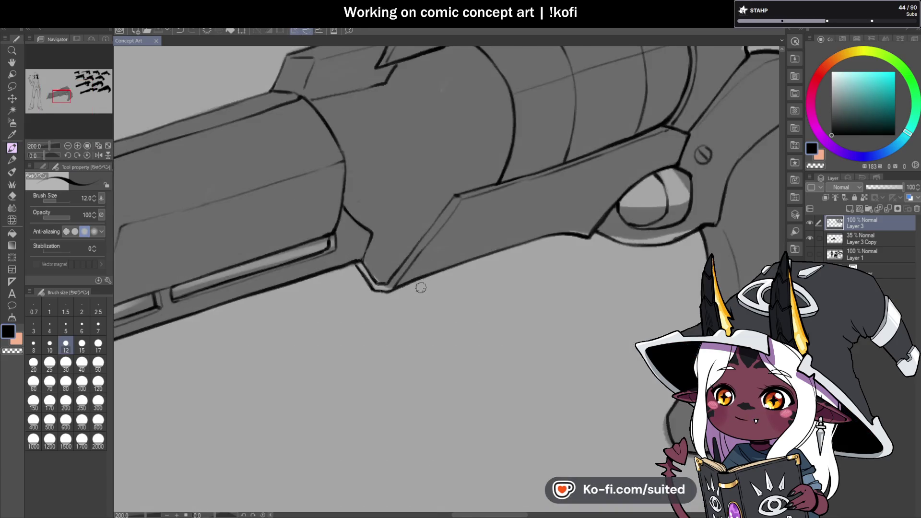
{"action": "scroll", "coordinate": [451, 254], "scroll_direction": "down", "scroll_amount": 6}
{"action": "scroll", "coordinate": [391, 191], "scroll_direction": "up", "scroll_amount": 6}
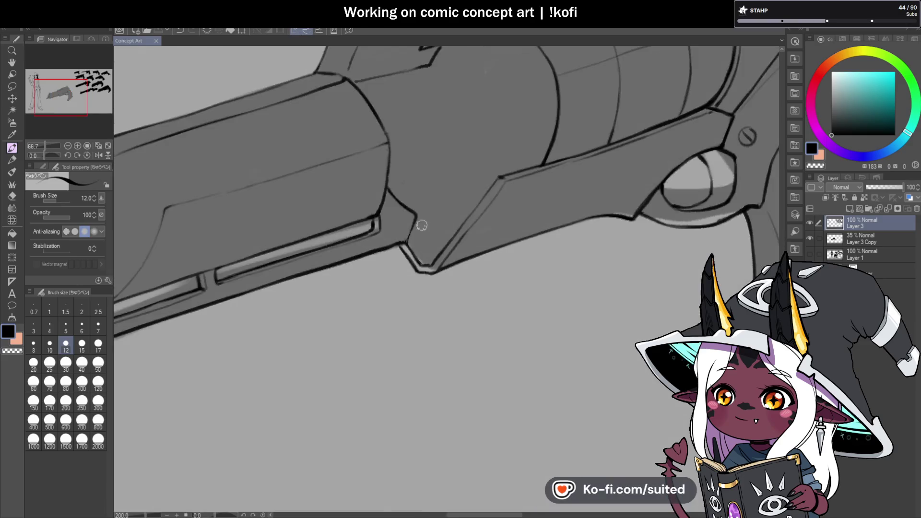
{"action": "left_click_drag", "start_coordinate": [408, 239], "coordinate": [397, 244]}
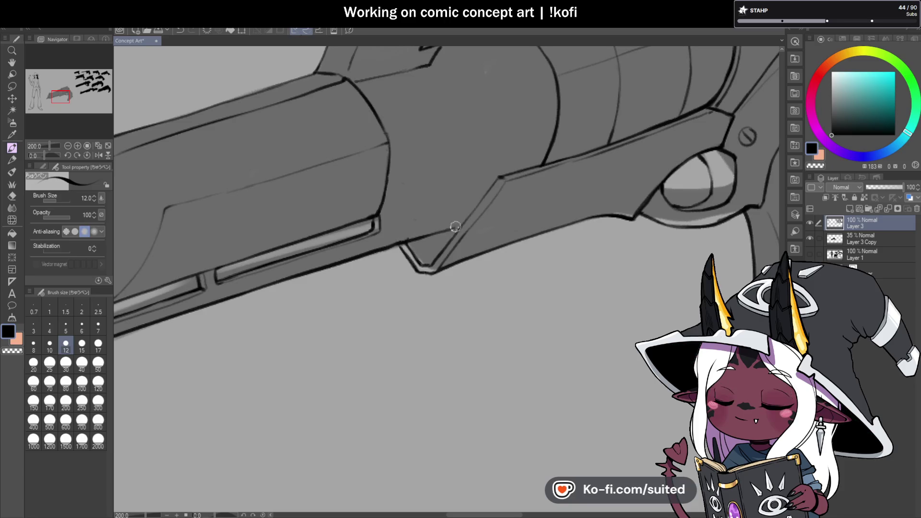
{"action": "mouse_move", "coordinate": [388, 190]}
{"action": "left_mouse_down"}
{"action": "mouse_move", "coordinate": [428, 203]}
{"action": "mouse_move", "coordinate": [480, 204]}
{"action": "left_mouse_up"}
- Trace the frame plate's diagonal edge in ink and flip the canvas twice to check it
{"action": "scroll", "coordinate": [458, 225], "scroll_direction": "up", "scroll_amount": 2}
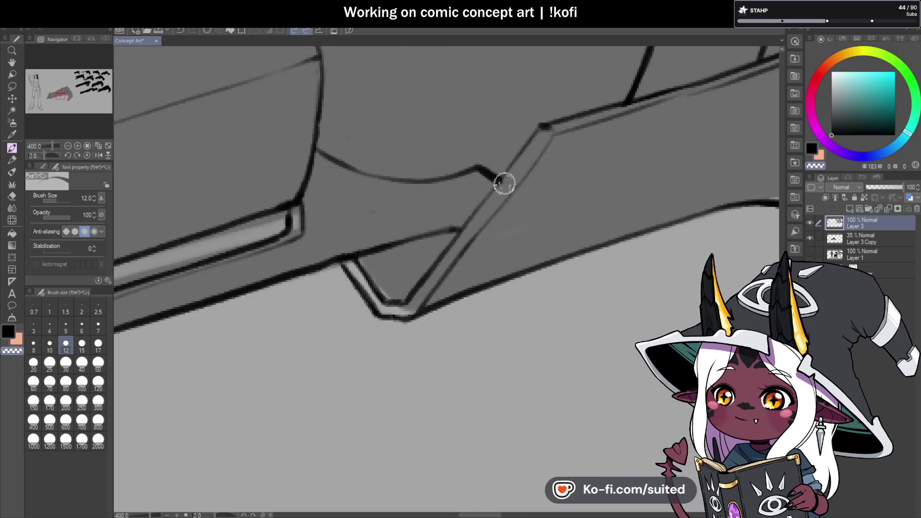
{"action": "left_click_drag", "start_coordinate": [532, 128], "coordinate": [434, 250]}
{"action": "scroll", "coordinate": [394, 257], "scroll_direction": "down", "scroll_amount": 2}
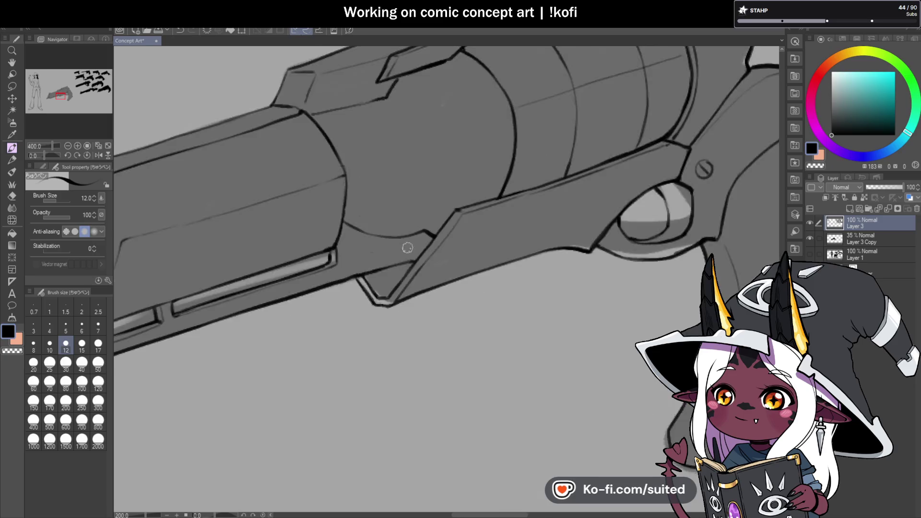
{"action": "scroll", "coordinate": [395, 257], "scroll_direction": "down", "scroll_amount": 4}
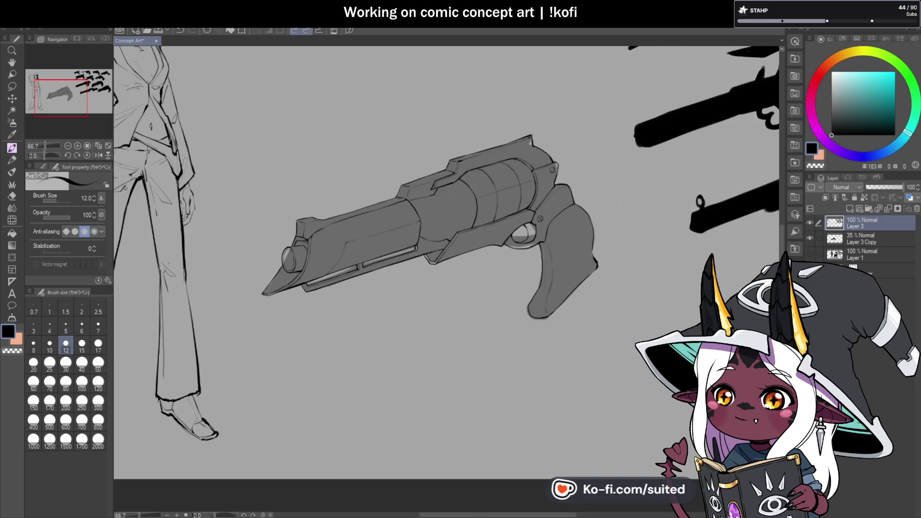
{"action": "left_click", "coordinate": [98, 155]}
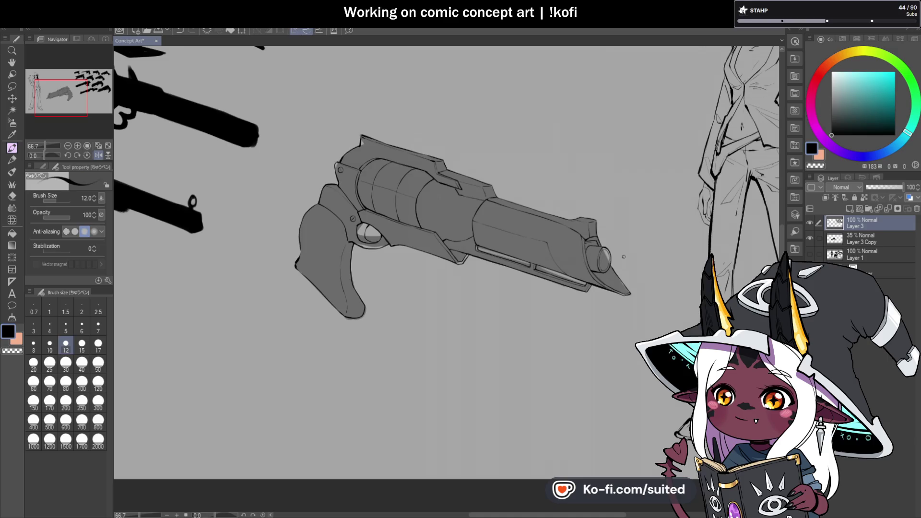
{"action": "left_click", "coordinate": [98, 155]}
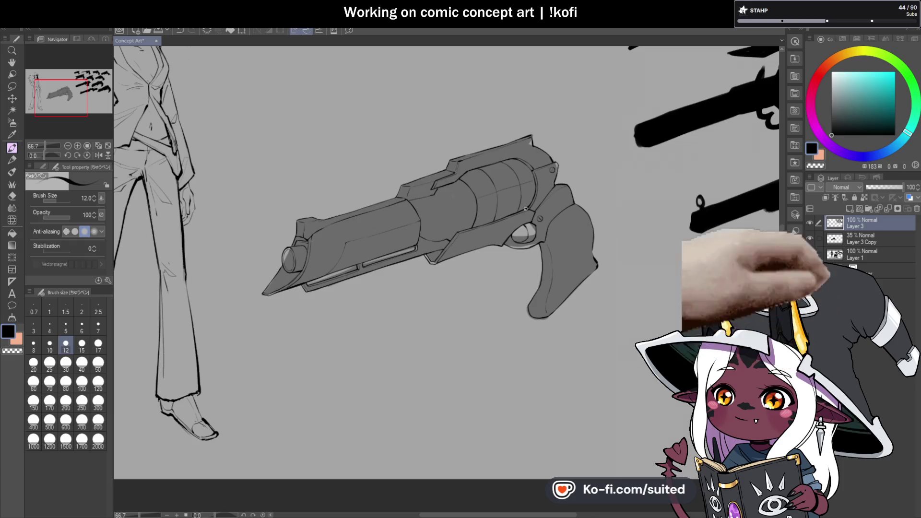
- Erase the old right-side cylinder outline with transparent colour and re-ink it in black from the top
{"action": "scroll", "coordinate": [526, 209], "scroll_direction": "up", "scroll_amount": 2}
{"action": "scroll", "coordinate": [538, 191], "scroll_direction": "up", "scroll_amount": 2}
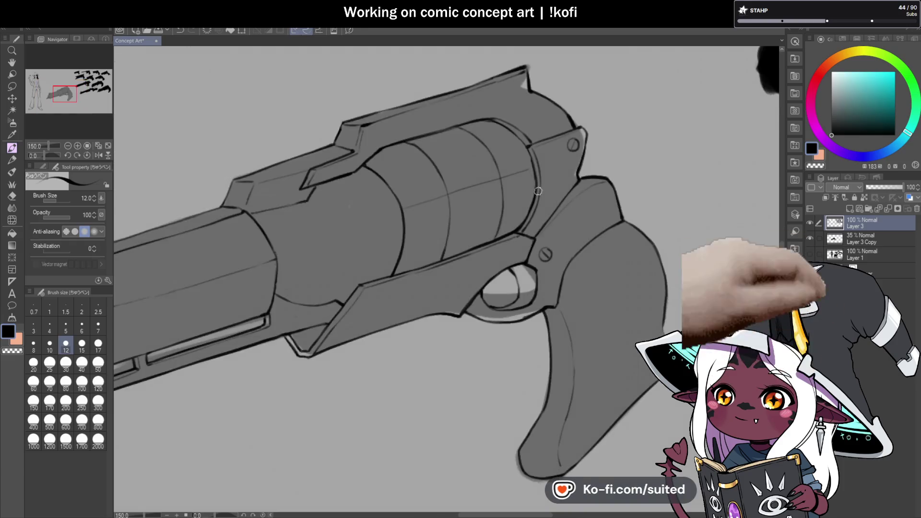
{"action": "key", "text": "c"}
{"action": "mouse_move", "coordinate": [517, 133]}
{"action": "left_mouse_down"}
{"action": "mouse_move", "coordinate": [538, 197]}
{"action": "mouse_move", "coordinate": [520, 227]}
{"action": "left_mouse_up"}
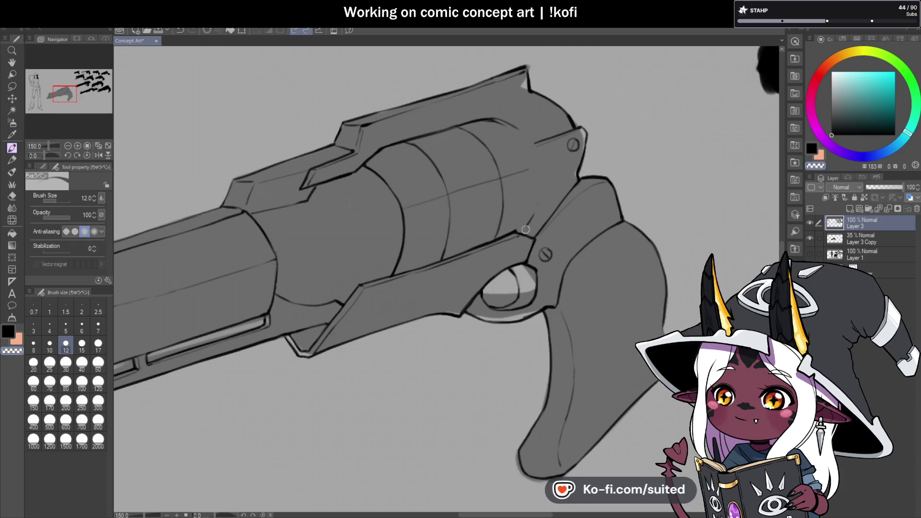
{"action": "key", "text": "c"}
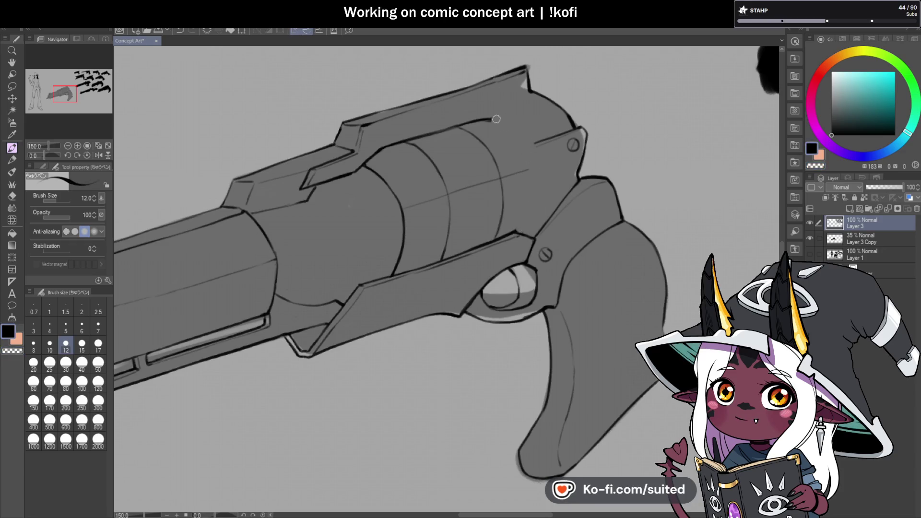
{"action": "mouse_move", "coordinate": [491, 119]}
{"action": "left_mouse_down"}
{"action": "mouse_move", "coordinate": [536, 143]}
{"action": "mouse_move", "coordinate": [532, 204]}
{"action": "left_mouse_up"}
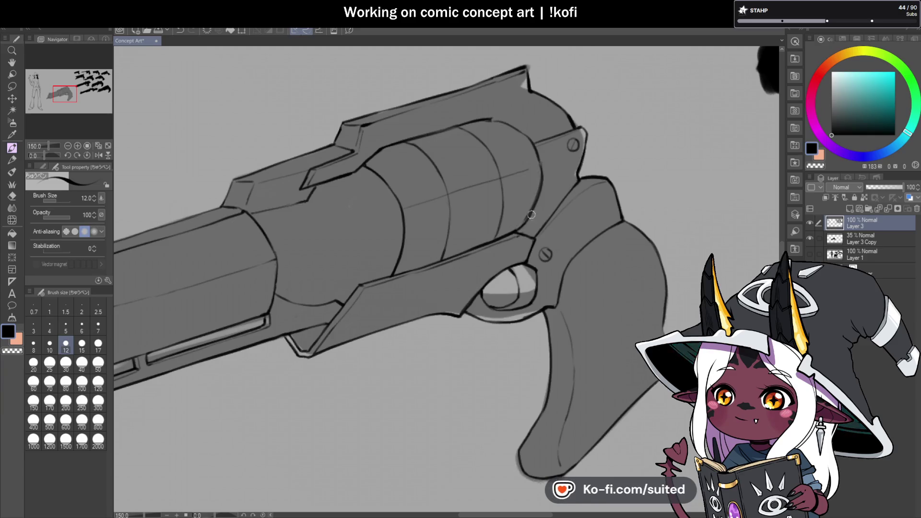
- Darken the cylinder's upper-right outline and thicken its right edge, then rotate the view to about -117°
{"action": "scroll", "coordinate": [507, 117], "scroll_direction": "up", "scroll_amount": 1}
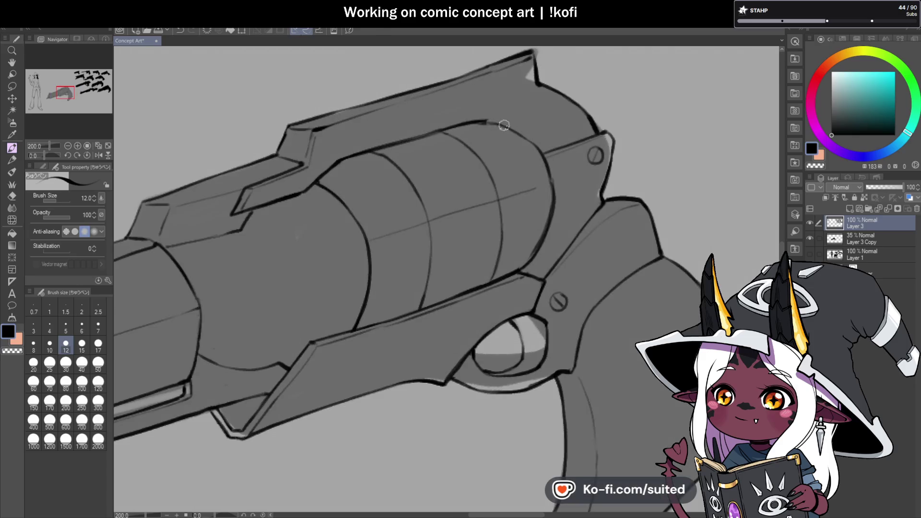
{"action": "left_click_drag", "start_coordinate": [503, 124], "coordinate": [536, 157]}
{"action": "left_click_drag", "start_coordinate": [500, 123], "coordinate": [536, 148]}
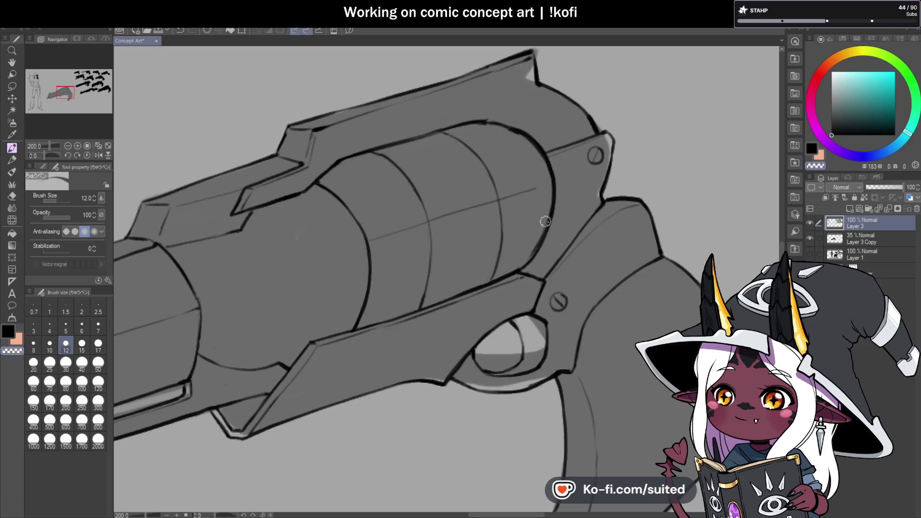
{"action": "left_click_drag", "start_coordinate": [550, 190], "coordinate": [523, 268]}
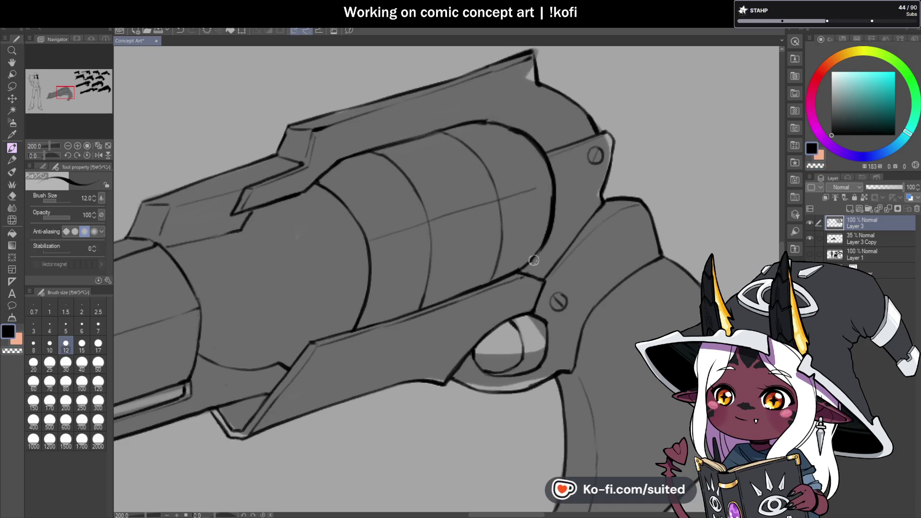
{"action": "scroll", "coordinate": [550, 191], "scroll_direction": "down", "scroll_amount": 4}
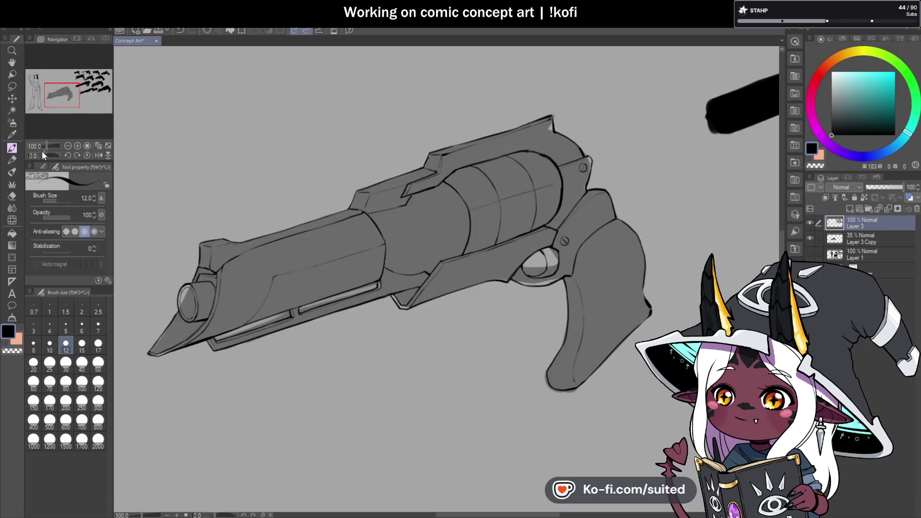
{"action": "left_click_drag", "start_coordinate": [43, 152], "coordinate": [34, 165]}
- Ink the cylinder's upper-left and left outlines
{"action": "scroll", "coordinate": [317, 254], "scroll_direction": "up", "scroll_amount": 2}
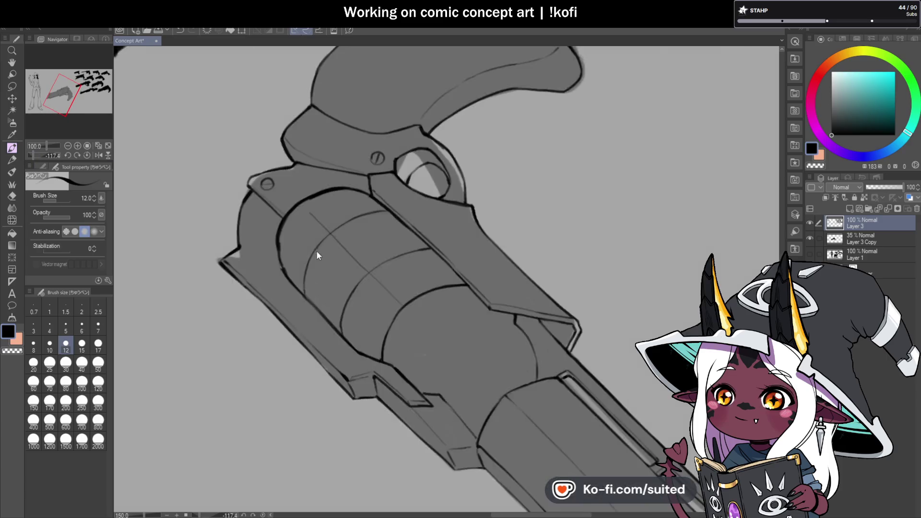
{"action": "scroll", "coordinate": [343, 192], "scroll_direction": "up", "scroll_amount": 3}
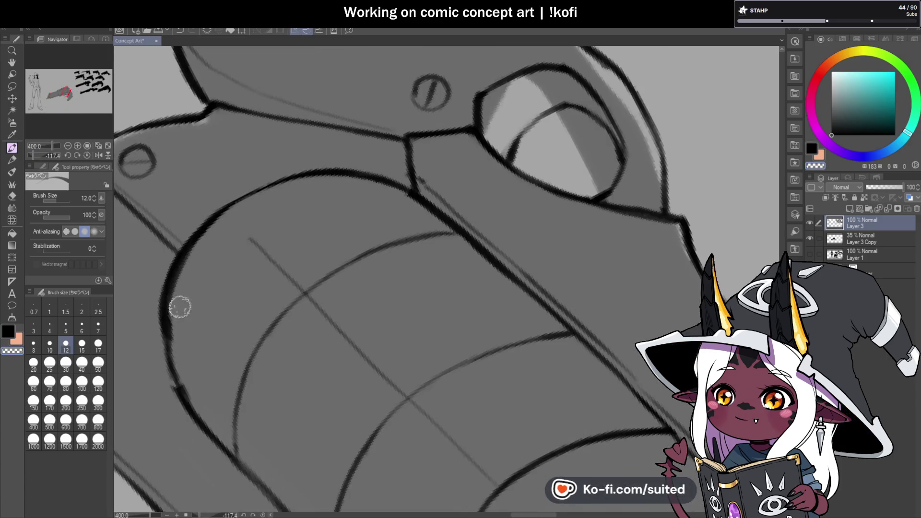
{"action": "left_click_drag", "start_coordinate": [177, 273], "coordinate": [346, 181]}
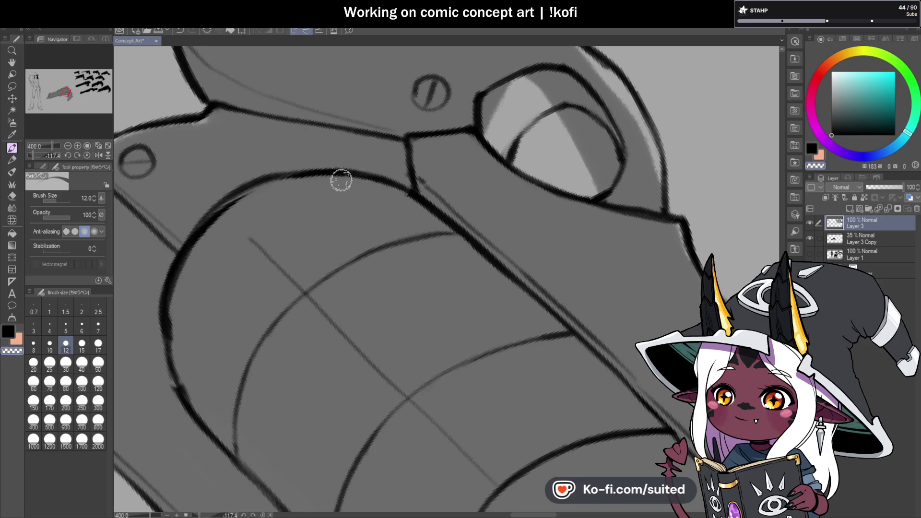
{"action": "left_click_drag", "start_coordinate": [174, 383], "coordinate": [194, 233]}
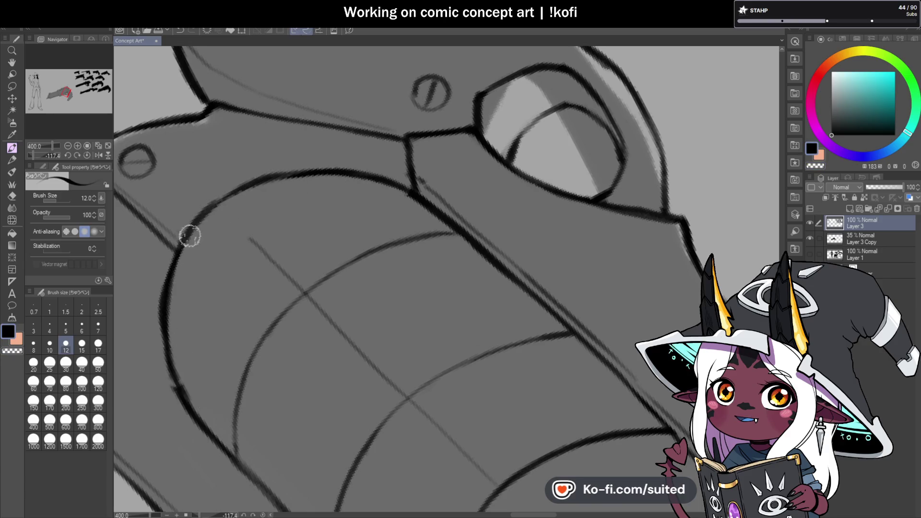
- Try curved flute strokes across the cylinder, then undo them
{"action": "scroll", "coordinate": [504, 232], "scroll_direction": "down", "scroll_amount": 3}
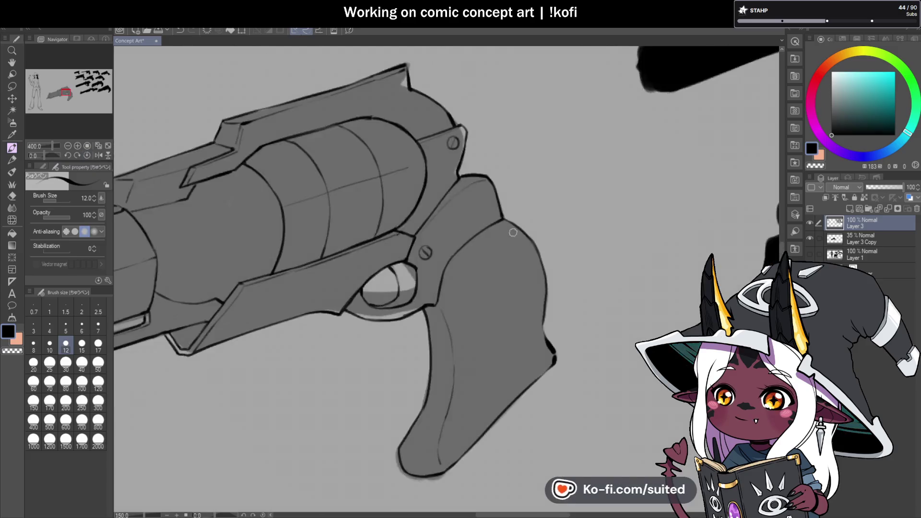
{"action": "scroll", "coordinate": [505, 232], "scroll_direction": "down", "scroll_amount": 3}
{"action": "scroll", "coordinate": [569, 183], "scroll_direction": "up", "scroll_amount": 4}
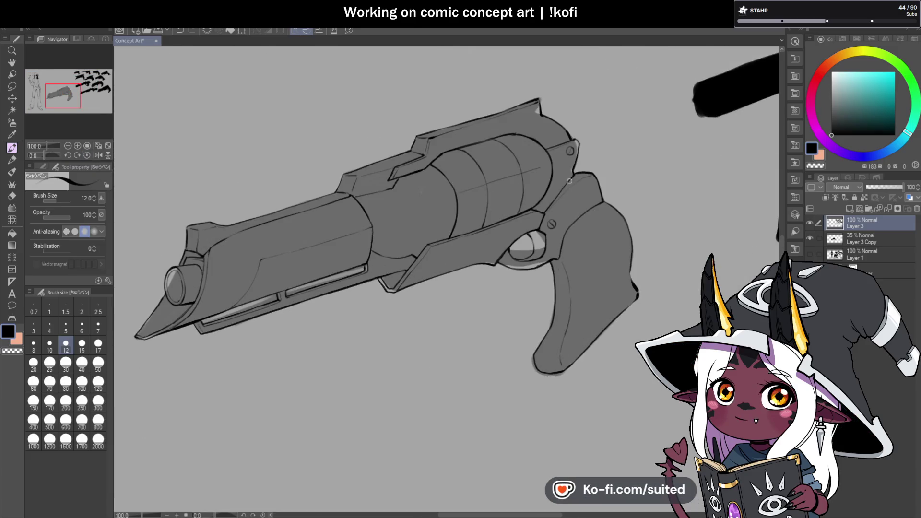
{"action": "scroll", "coordinate": [569, 182], "scroll_direction": "up", "scroll_amount": 2}
{"action": "scroll", "coordinate": [549, 165], "scroll_direction": "up", "scroll_amount": 2}
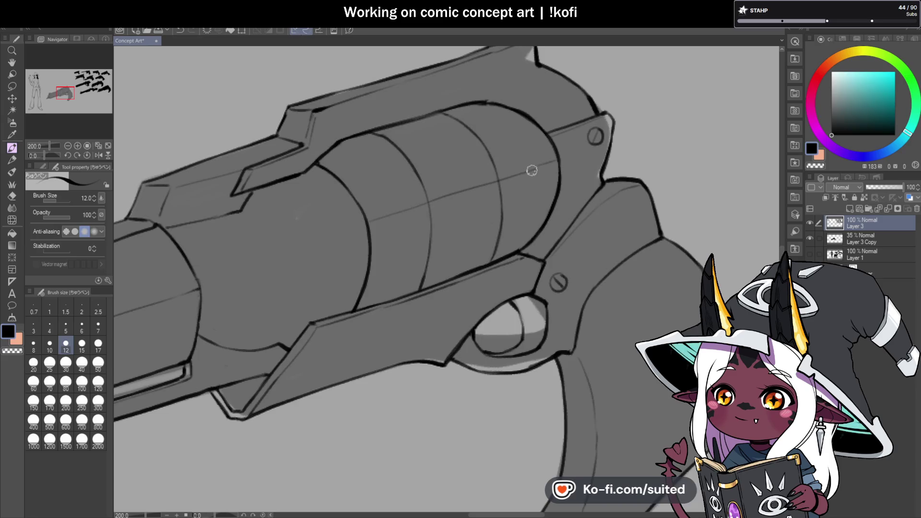
{"action": "scroll", "coordinate": [509, 199], "scroll_direction": "down", "scroll_amount": 1}
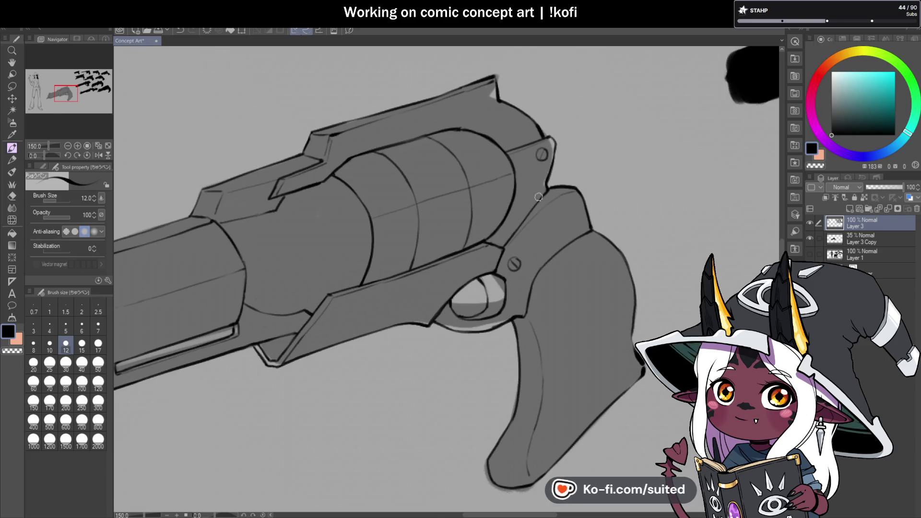
{"action": "scroll", "coordinate": [578, 174], "scroll_direction": "down", "scroll_amount": 3}
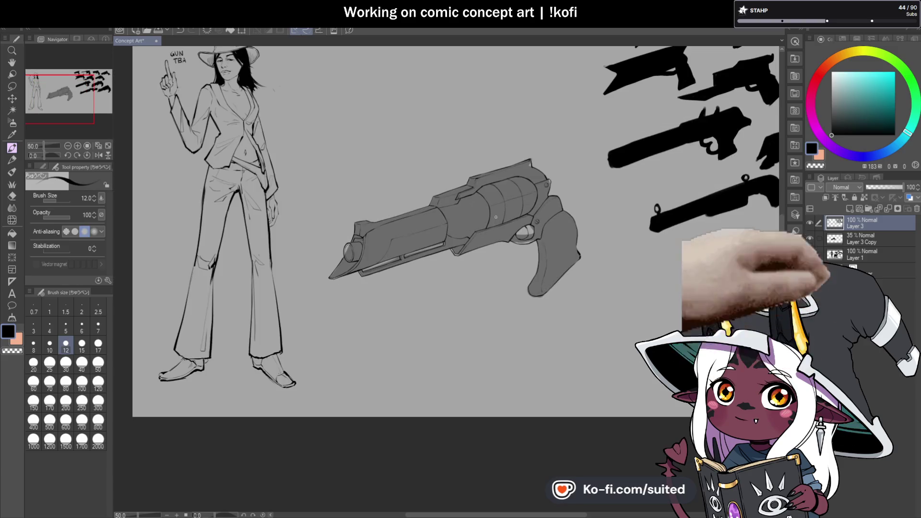
{"action": "scroll", "coordinate": [497, 251], "scroll_direction": "up", "scroll_amount": 2}
{"action": "scroll", "coordinate": [513, 226], "scroll_direction": "up", "scroll_amount": 2}
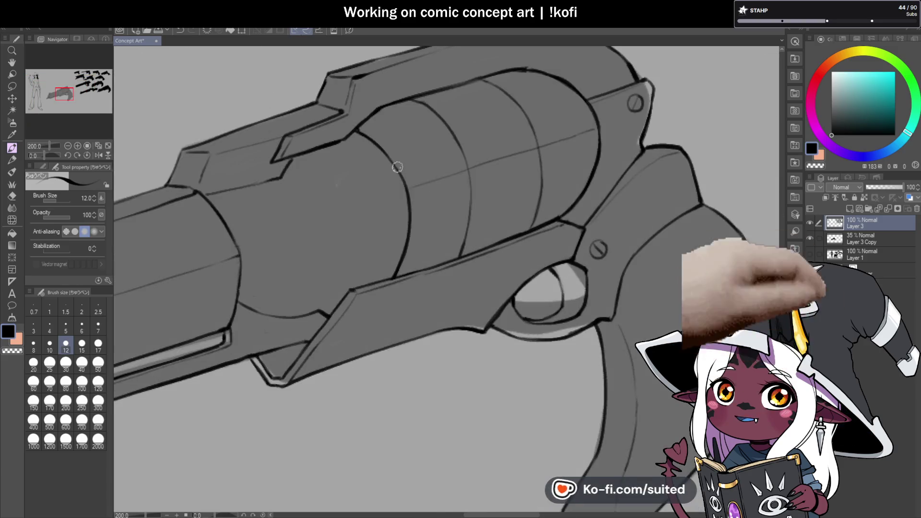
{"action": "mouse_move", "coordinate": [397, 164]}
{"action": "left_mouse_down"}
{"action": "mouse_move", "coordinate": [434, 131]}
{"action": "mouse_move", "coordinate": [557, 88]}
{"action": "left_mouse_up"}
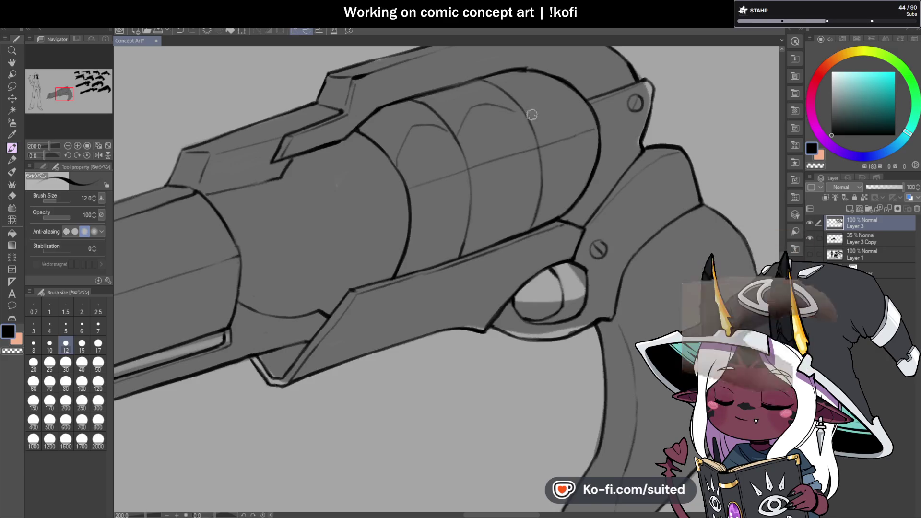
{"action": "mouse_move", "coordinate": [479, 181]}
{"action": "left_mouse_down"}
{"action": "mouse_move", "coordinate": [537, 181]}
{"action": "mouse_move", "coordinate": [577, 168]}
{"action": "left_mouse_up"}
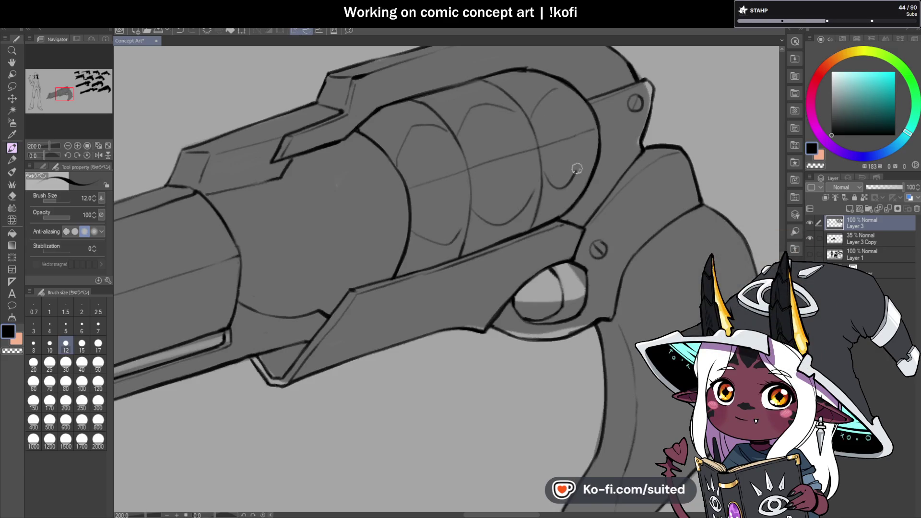
{"action": "key", "text": "ctrl+z"}
{"action": "key", "text": "ctrl+z"}
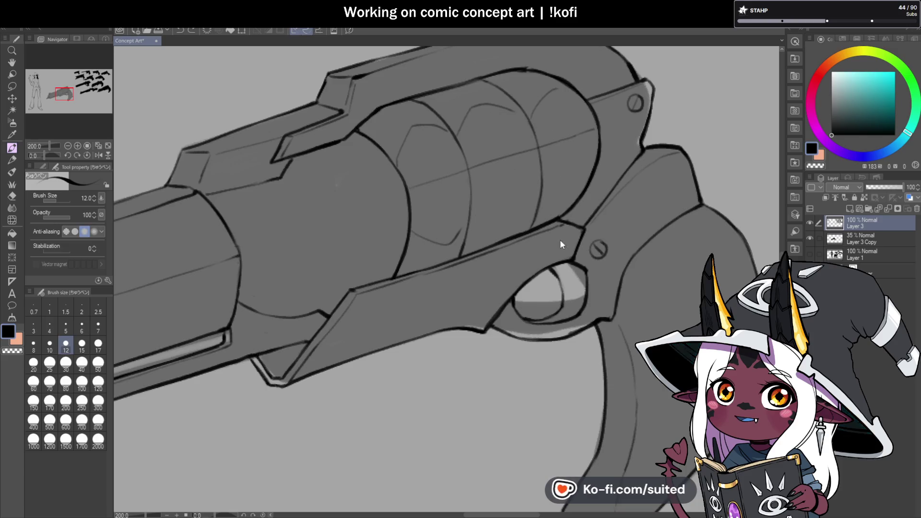
- Ink the row of slanted vent slots along the barrel's side
{"action": "scroll", "coordinate": [545, 234], "scroll_direction": "down", "scroll_amount": 2}
{"action": "scroll", "coordinate": [545, 234], "scroll_direction": "down", "scroll_amount": 2}
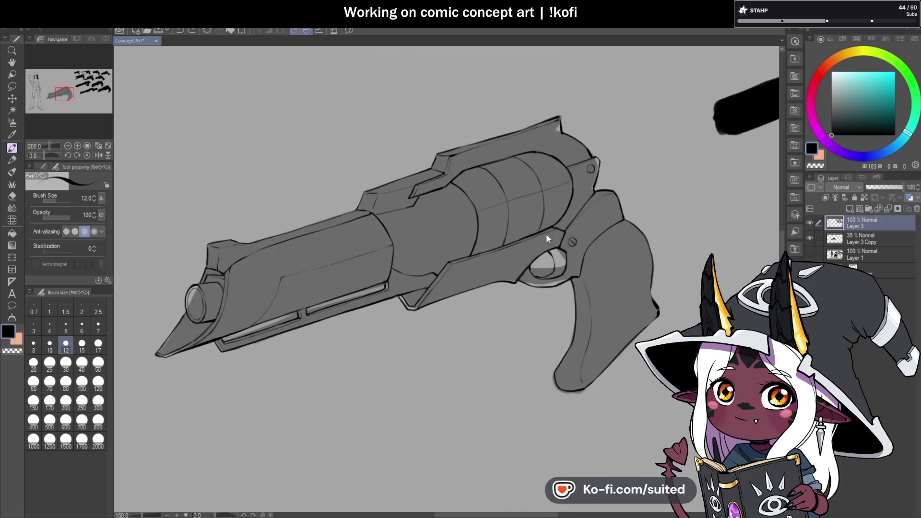
{"action": "scroll", "coordinate": [358, 296], "scroll_direction": "up", "scroll_amount": 5}
{"action": "mouse_move", "coordinate": [436, 155]}
{"action": "left_mouse_down"}
{"action": "mouse_move", "coordinate": [417, 158]}
{"action": "mouse_move", "coordinate": [398, 248]}
{"action": "left_mouse_up"}
{"action": "left_click_drag", "start_coordinate": [394, 179], "coordinate": [365, 257]}
{"action": "left_click_drag", "start_coordinate": [376, 163], "coordinate": [341, 257]}
{"action": "left_click_drag", "start_coordinate": [350, 185], "coordinate": [313, 273]}
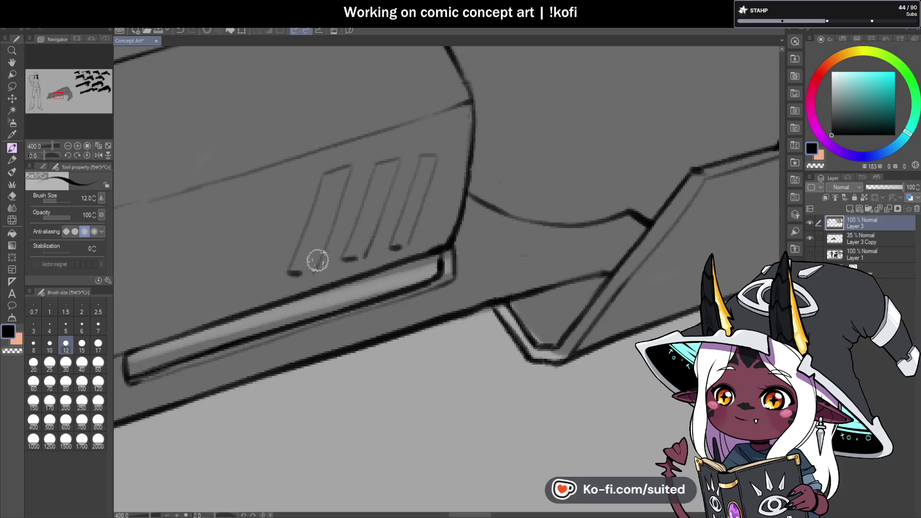
{"action": "scroll", "coordinate": [411, 201], "scroll_direction": "down", "scroll_amount": 6}
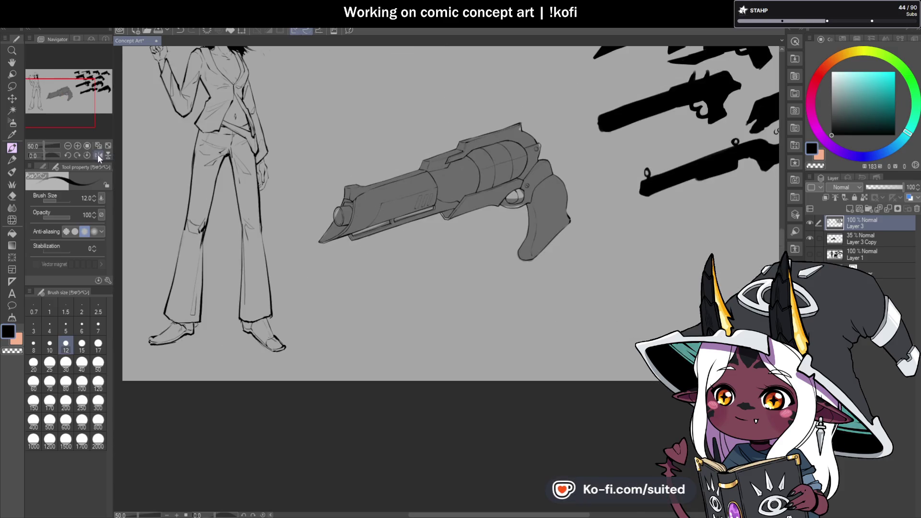
- Check the mirrored view, then ink the front band edge on the cylinder in black
{"action": "left_click", "coordinate": [98, 155]}
{"action": "left_click", "coordinate": [98, 154]}
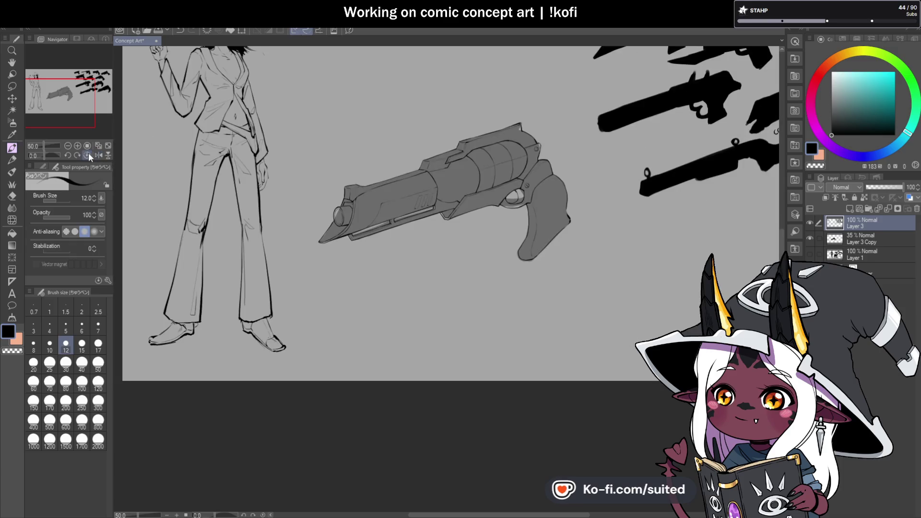
{"action": "scroll", "coordinate": [494, 181], "scroll_direction": "up", "scroll_amount": 3}
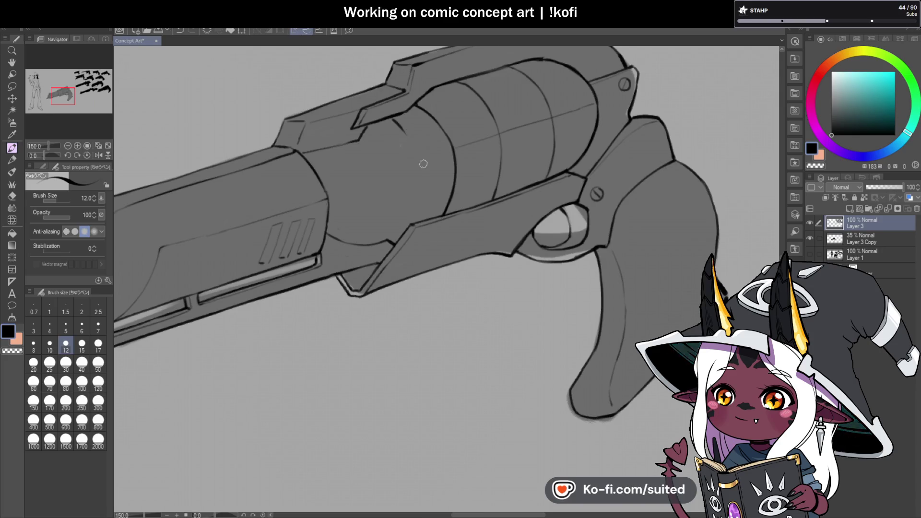
{"action": "key", "text": "c"}
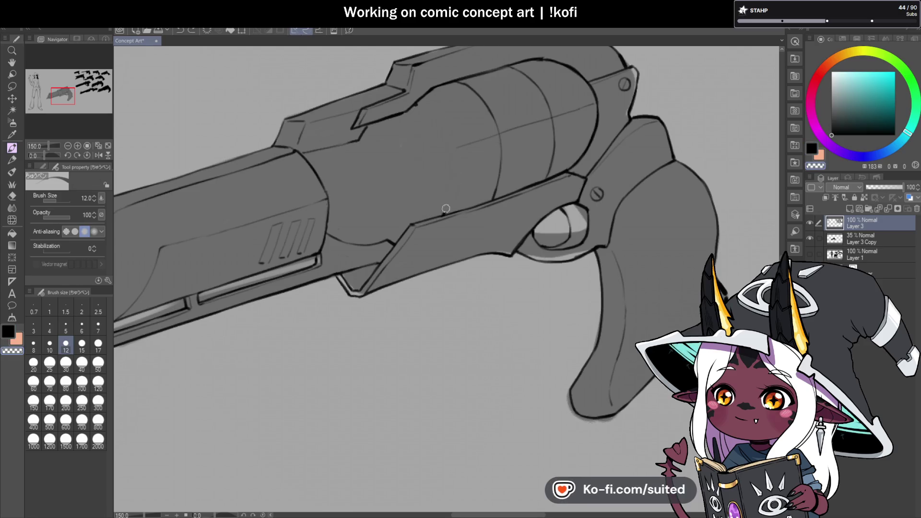
{"action": "key", "text": "c"}
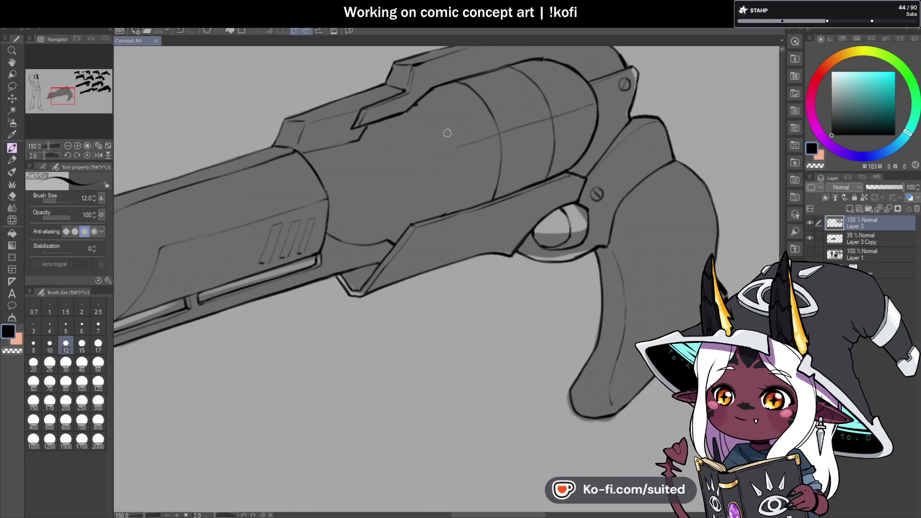
{"action": "left_click_drag", "start_coordinate": [419, 107], "coordinate": [454, 210]}
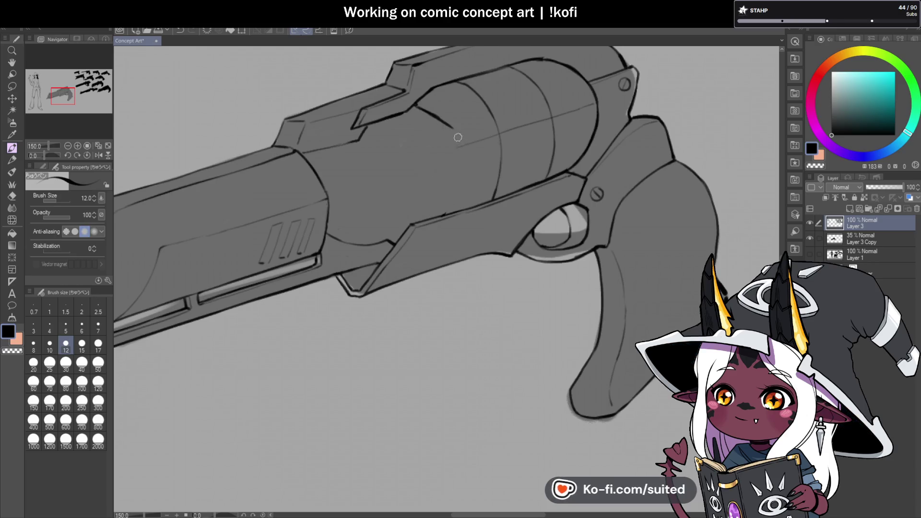
- Review the whole gun mirrored, undo the stray vertical stroke, and restore the normal view
{"action": "key", "text": "c"}
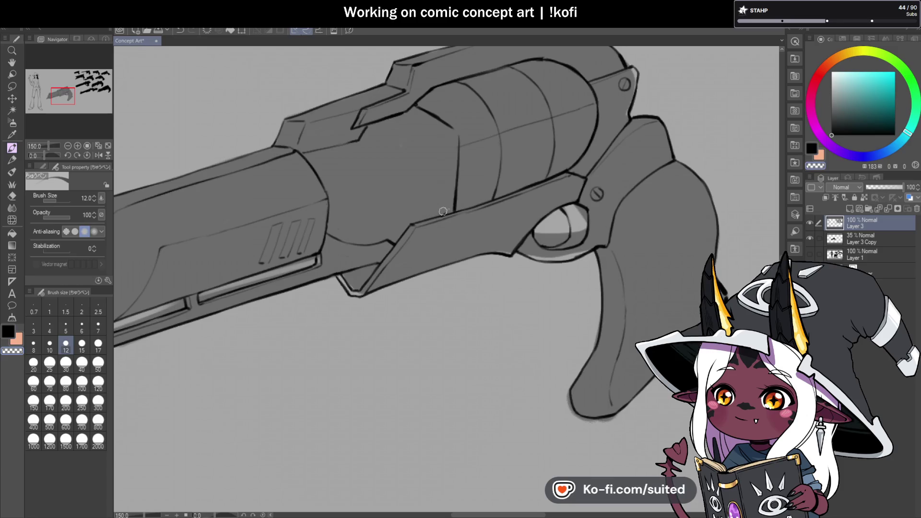
{"action": "key", "text": "c"}
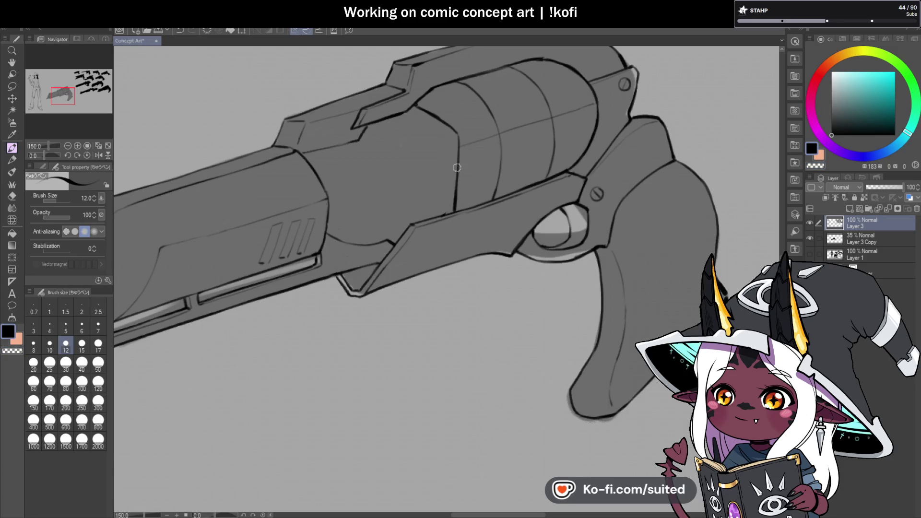
{"action": "key", "text": "ctrl+minus"}
{"action": "key", "text": "ctrl+minus"}
{"action": "left_click", "coordinate": [99, 155]}
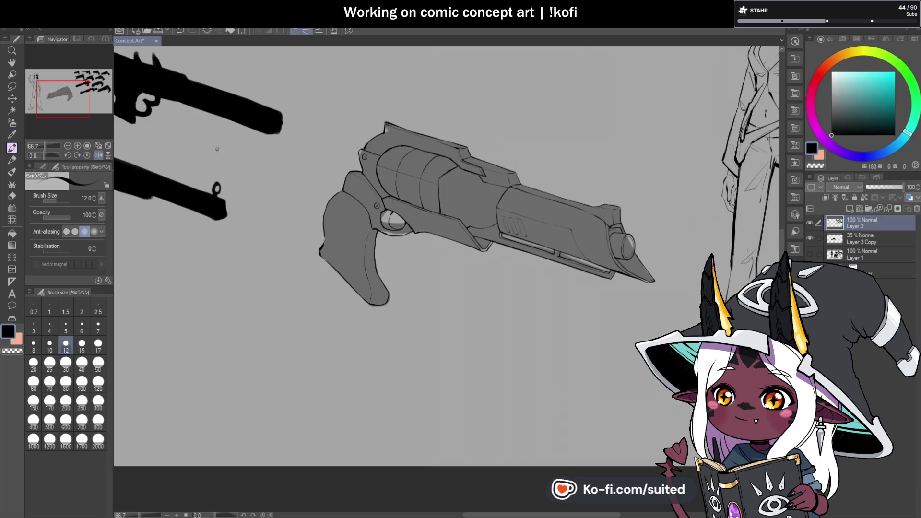
{"action": "scroll", "coordinate": [486, 195], "scroll_direction": "up", "scroll_amount": 5}
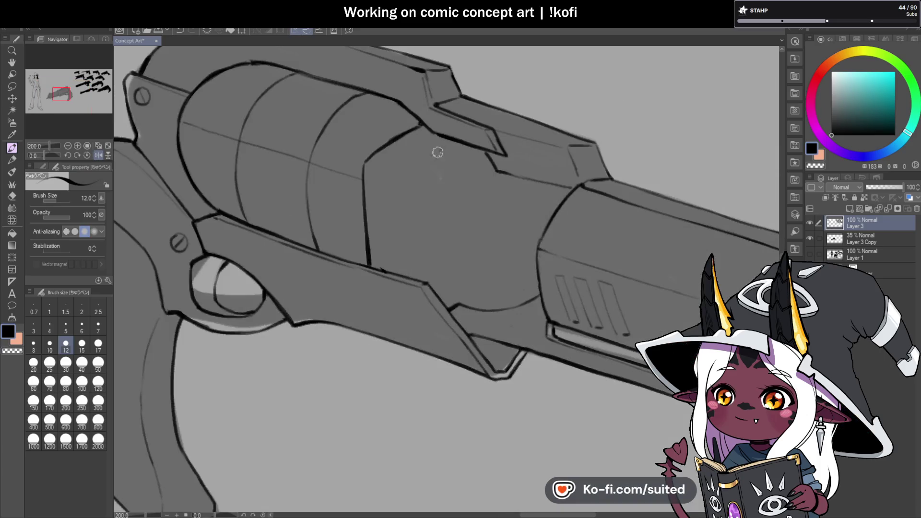
{"action": "key", "text": "ctrl+z"}
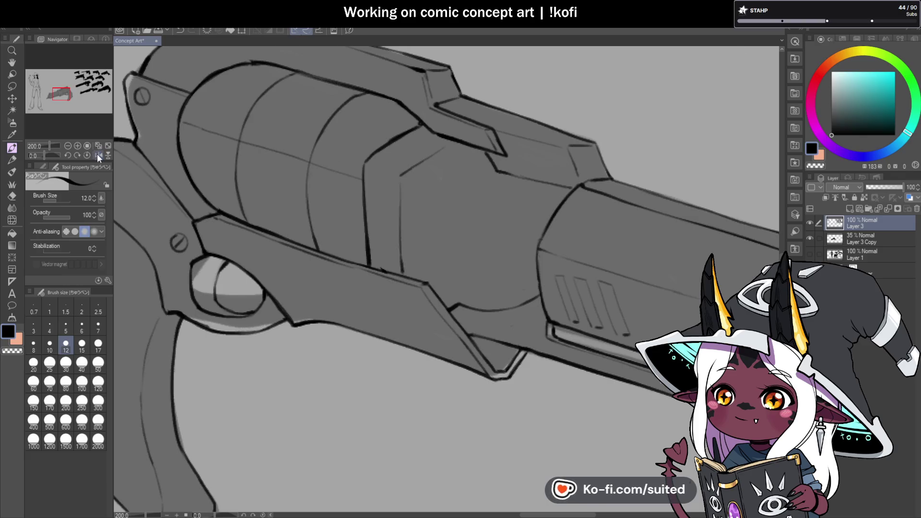
{"action": "left_click", "coordinate": [98, 154]}
{"action": "scroll", "coordinate": [419, 228], "scroll_direction": "down", "scroll_amount": 2}
{"action": "scroll", "coordinate": [514, 238], "scroll_direction": "up", "scroll_amount": 1}
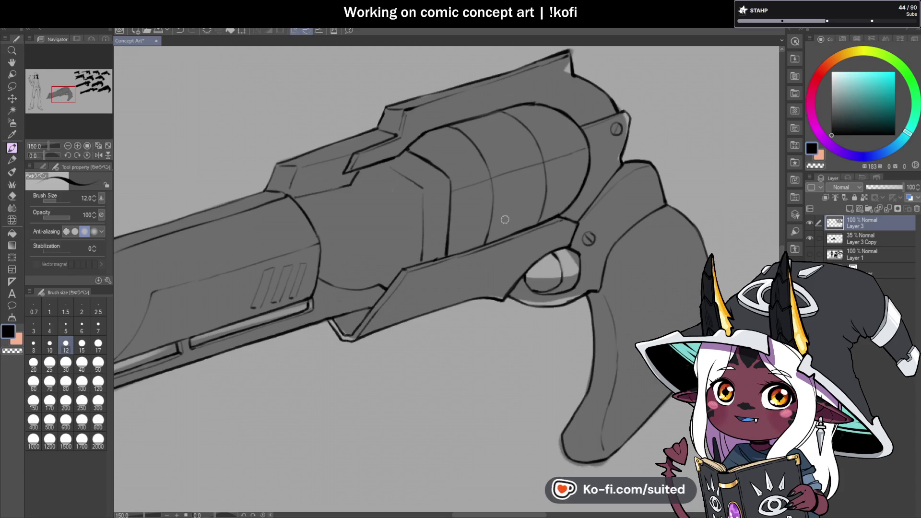
{"action": "scroll", "coordinate": [529, 184], "scroll_direction": "down", "scroll_amount": 1}
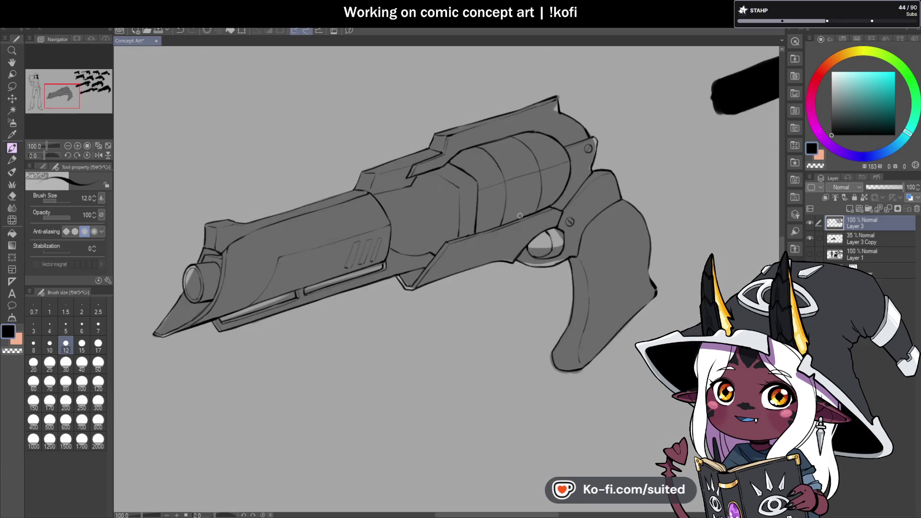
{"action": "scroll", "coordinate": [509, 225], "scroll_direction": "up", "scroll_amount": 1}
{"action": "scroll", "coordinate": [508, 225], "scroll_direction": "up", "scroll_amount": 1}
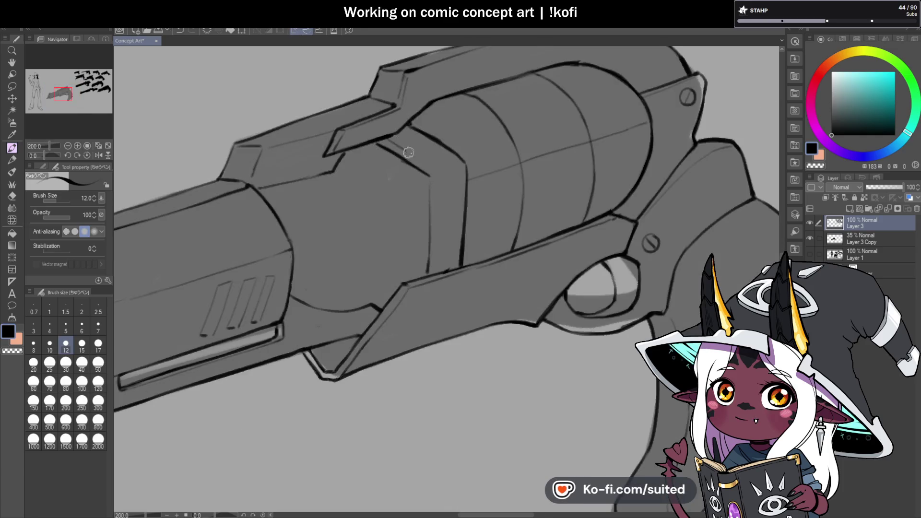
- Replace the extra band line with a darker vertical band line and save the file
{"action": "left_click_drag", "start_coordinate": [465, 164], "coordinate": [436, 264]}
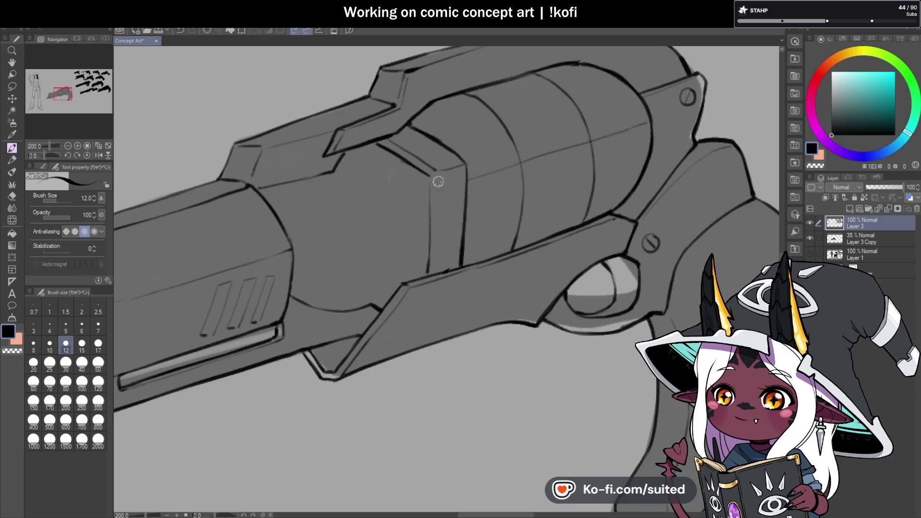
{"action": "key", "text": "ctrl+z"}
{"action": "key", "text": "c"}
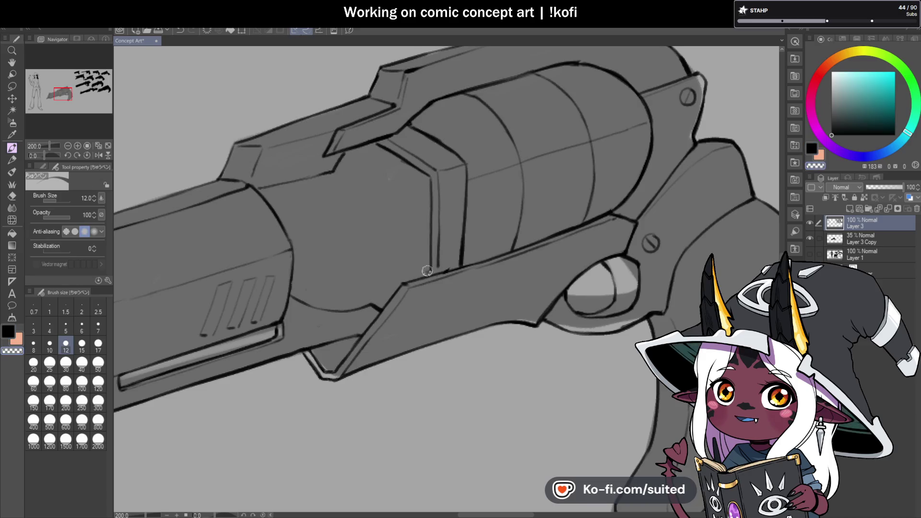
{"action": "key", "text": "c"}
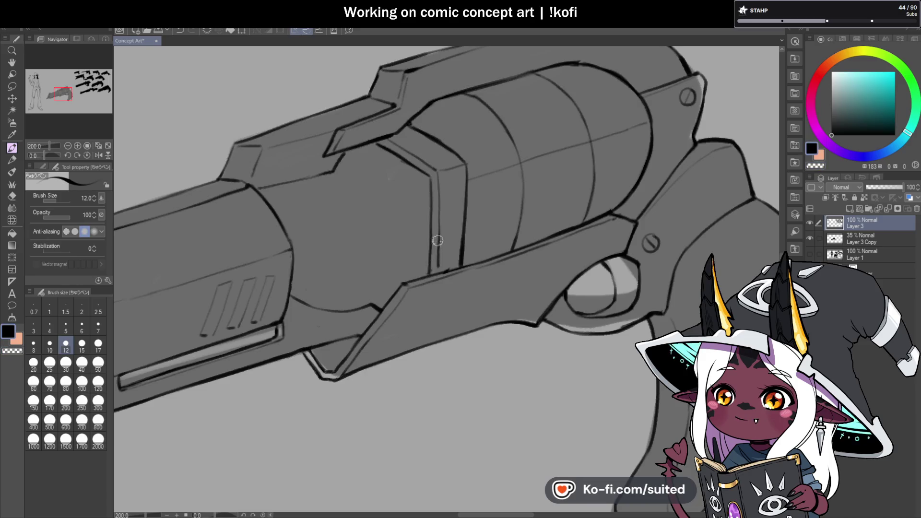
{"action": "scroll", "coordinate": [437, 240], "scroll_direction": "down", "scroll_amount": 3}
{"action": "scroll", "coordinate": [437, 239], "scroll_direction": "up", "scroll_amount": 3}
{"action": "left_click_drag", "start_coordinate": [455, 158], "coordinate": [455, 254]}
{"action": "key", "text": "c"}
{"action": "key", "text": "c"}
{"action": "left_click_drag", "start_coordinate": [454, 173], "coordinate": [455, 252]}
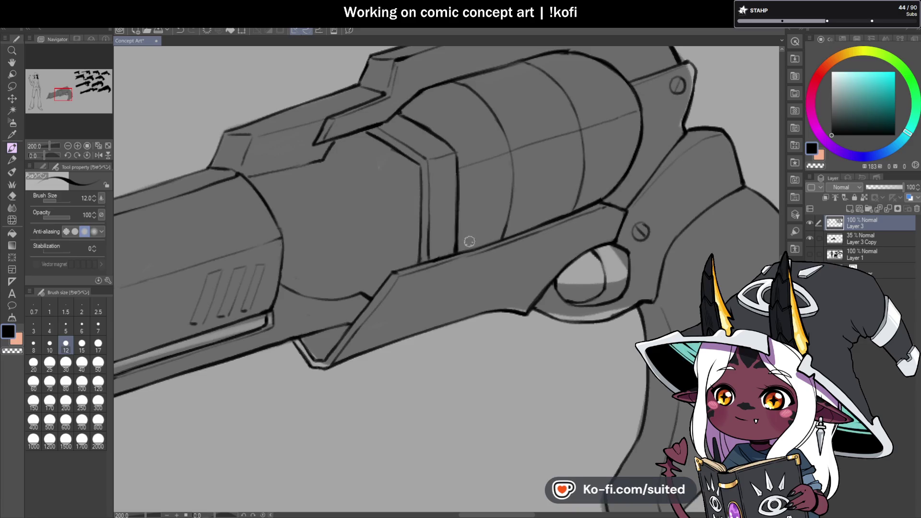
{"action": "key", "text": "ctrl+s"}
- Ink the collar's upper diagonal edge boldly, replacing an overly thick stroke
{"action": "scroll", "coordinate": [471, 242], "scroll_direction": "down", "scroll_amount": 3}
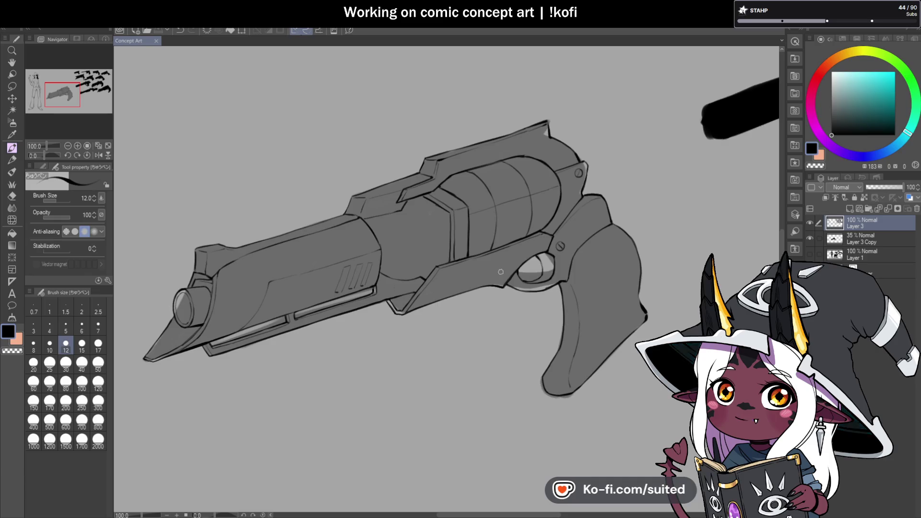
{"action": "scroll", "coordinate": [480, 211], "scroll_direction": "up", "scroll_amount": 1}
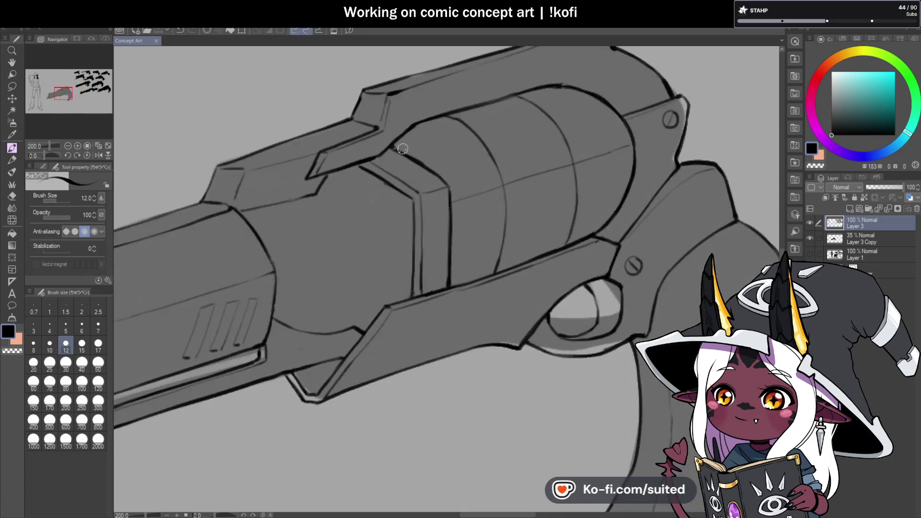
{"action": "scroll", "coordinate": [348, 175], "scroll_direction": "up", "scroll_amount": 2}
{"action": "mouse_move", "coordinate": [331, 162]}
{"action": "left_mouse_down"}
{"action": "mouse_move", "coordinate": [439, 230]}
{"action": "mouse_move", "coordinate": [438, 424]}
{"action": "left_mouse_up"}
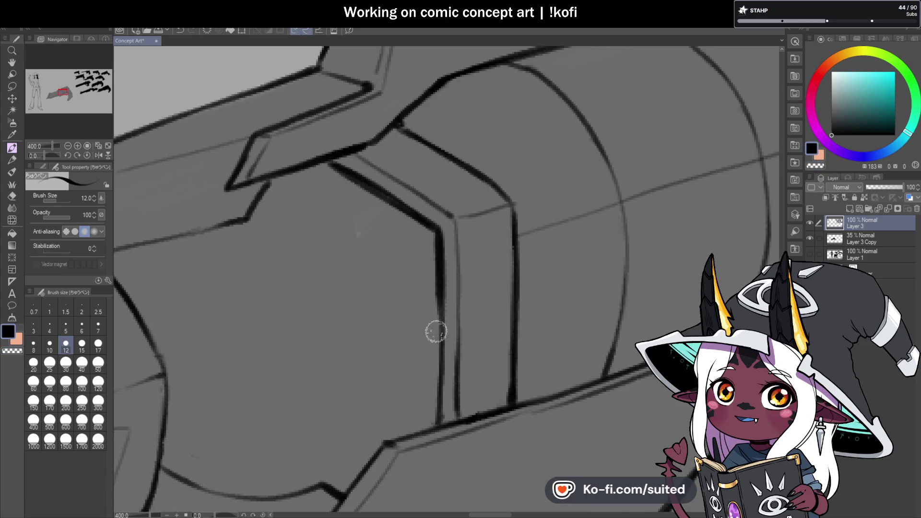
{"action": "key", "text": "ctrl+z"}
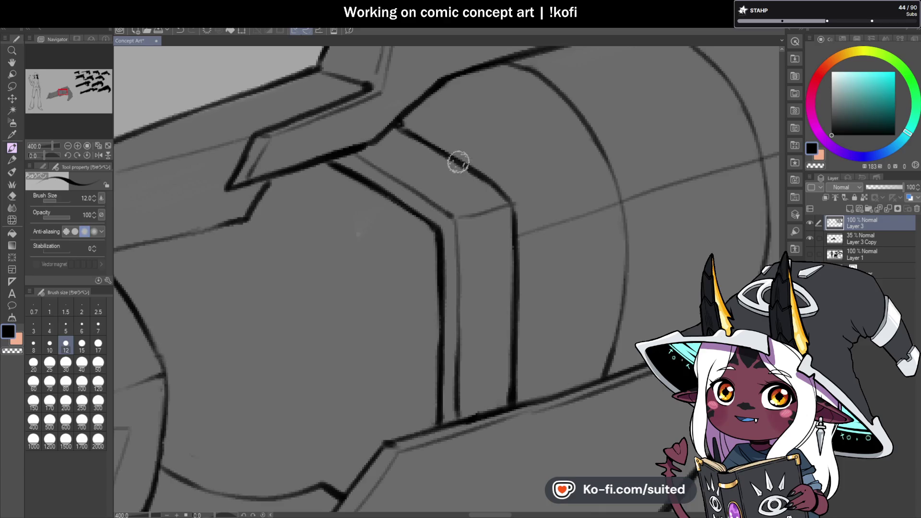
{"action": "left_click_drag", "start_coordinate": [400, 127], "coordinate": [515, 207]}
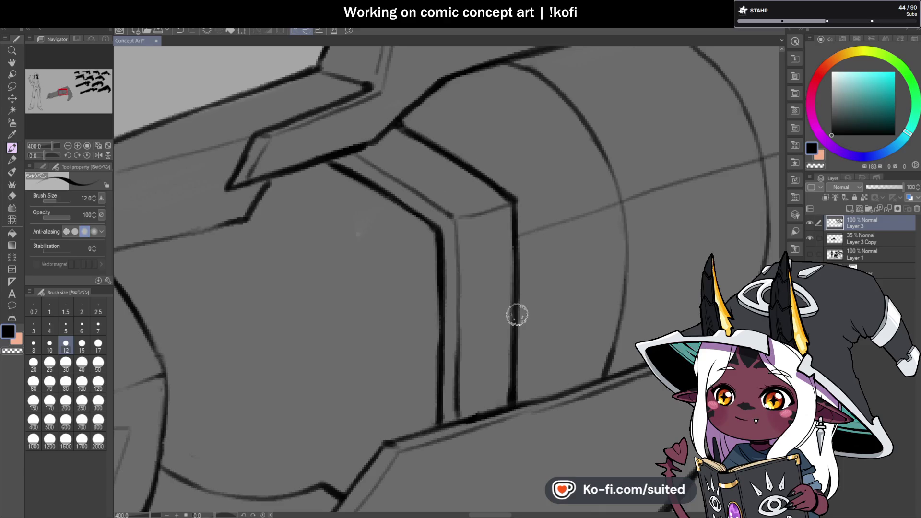
{"action": "scroll", "coordinate": [508, 240], "scroll_direction": "down", "scroll_amount": 6}
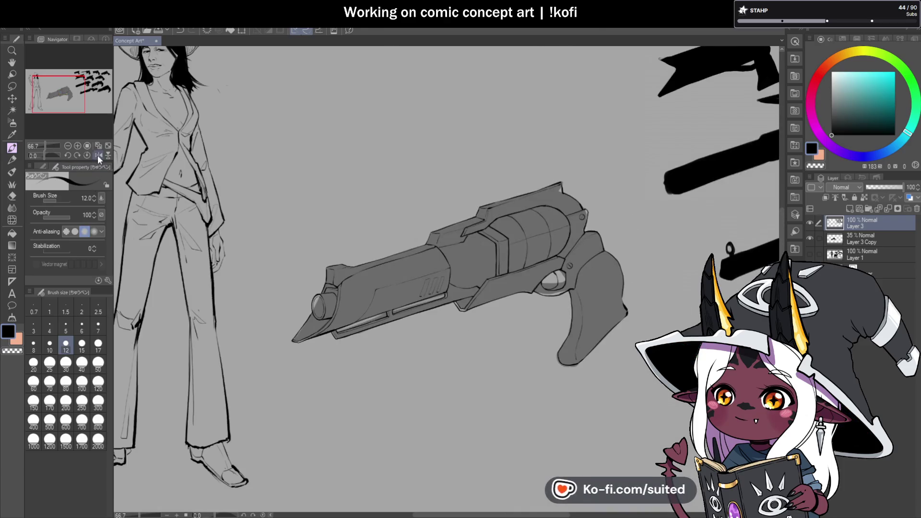
- Check the mirrored view, retrace the revolver's top edge darker, and zoom out
{"action": "left_click", "coordinate": [98, 155]}
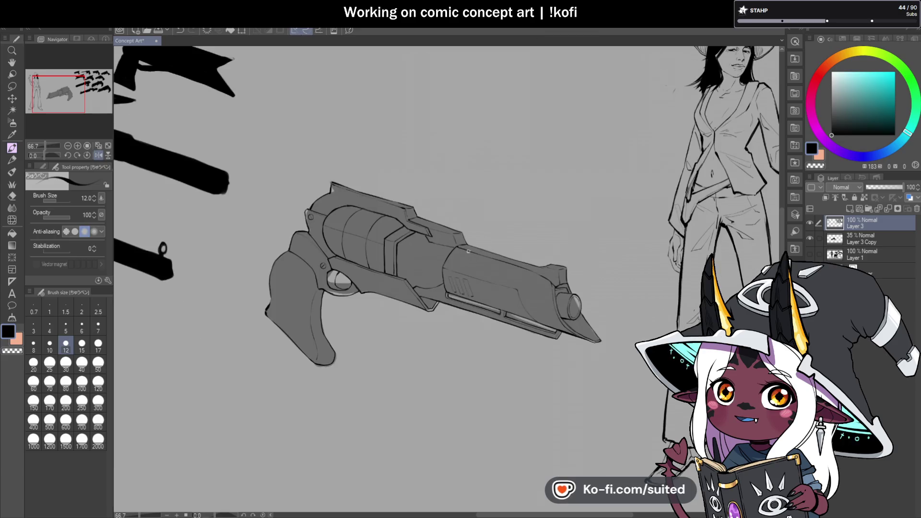
{"action": "scroll", "coordinate": [430, 271], "scroll_direction": "up", "scroll_amount": 4}
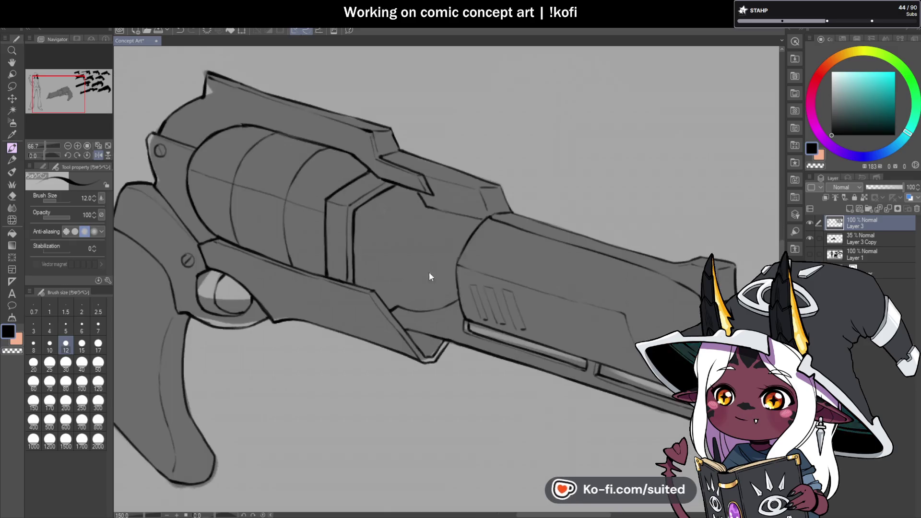
{"action": "left_click", "coordinate": [98, 155]}
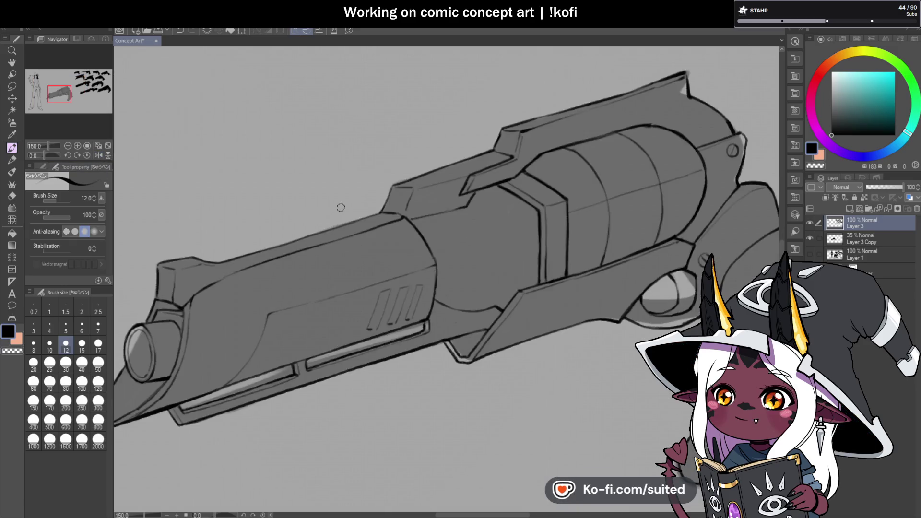
{"action": "scroll", "coordinate": [408, 177], "scroll_direction": "down", "scroll_amount": 2}
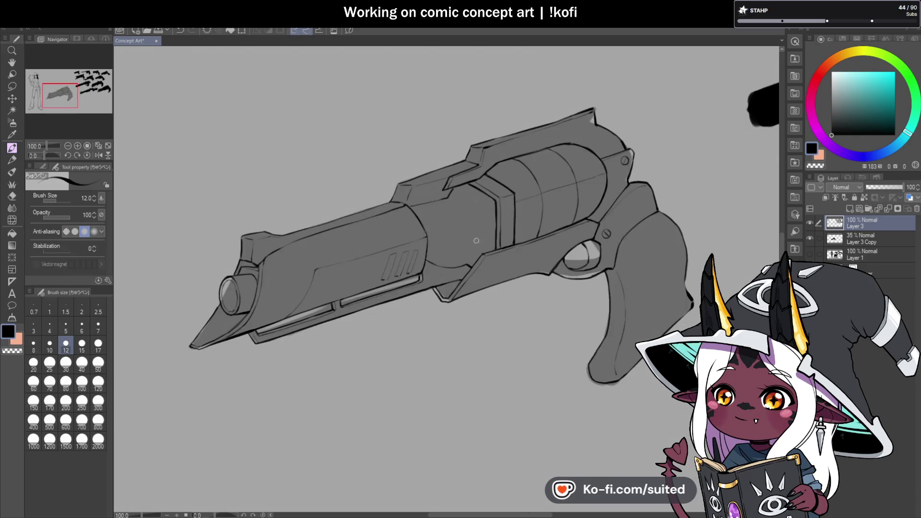
{"action": "scroll", "coordinate": [495, 238], "scroll_direction": "down", "scroll_amount": 1}
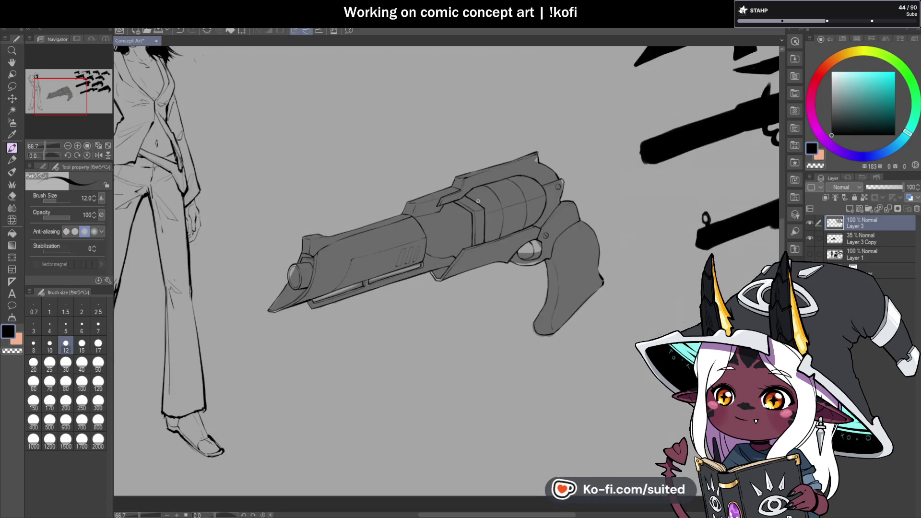
{"action": "scroll", "coordinate": [479, 198], "scroll_direction": "up", "scroll_amount": 2}
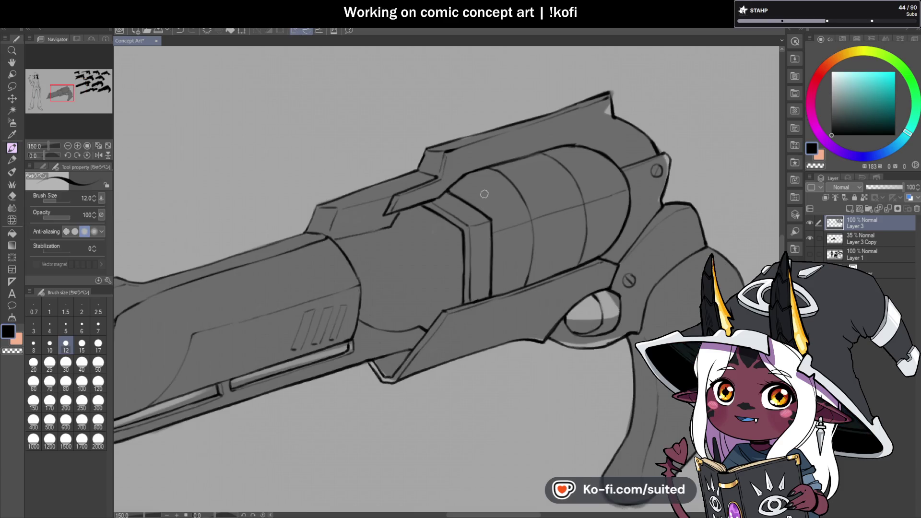
{"action": "scroll", "coordinate": [613, 119], "scroll_direction": "up", "scroll_amount": 1}
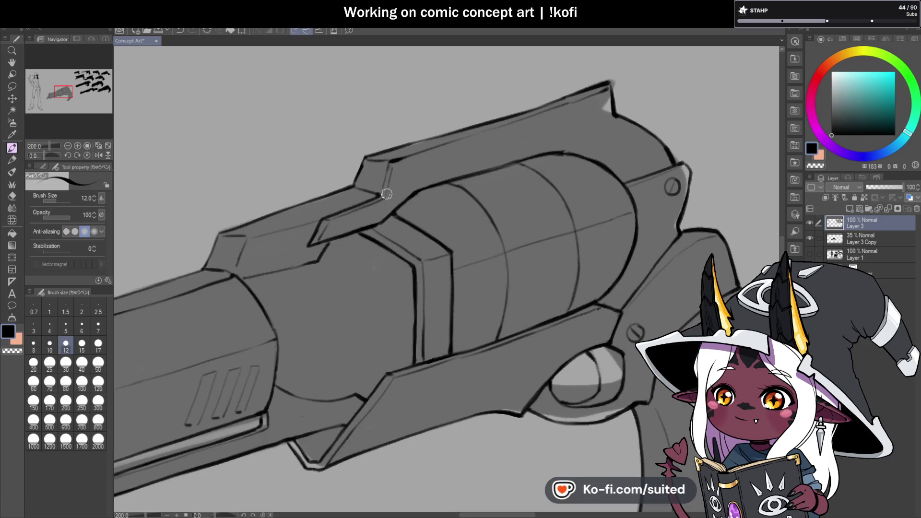
{"action": "left_click_drag", "start_coordinate": [389, 160], "coordinate": [565, 106]}
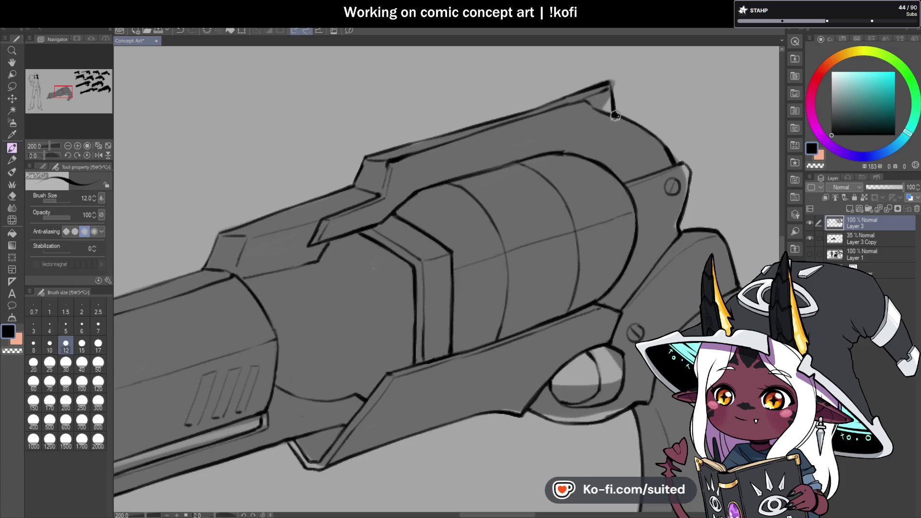
{"action": "key", "text": "ctrl+minus"}
{"action": "key", "text": "ctrl+minus"}
{"action": "key", "text": "ctrl+minus"}
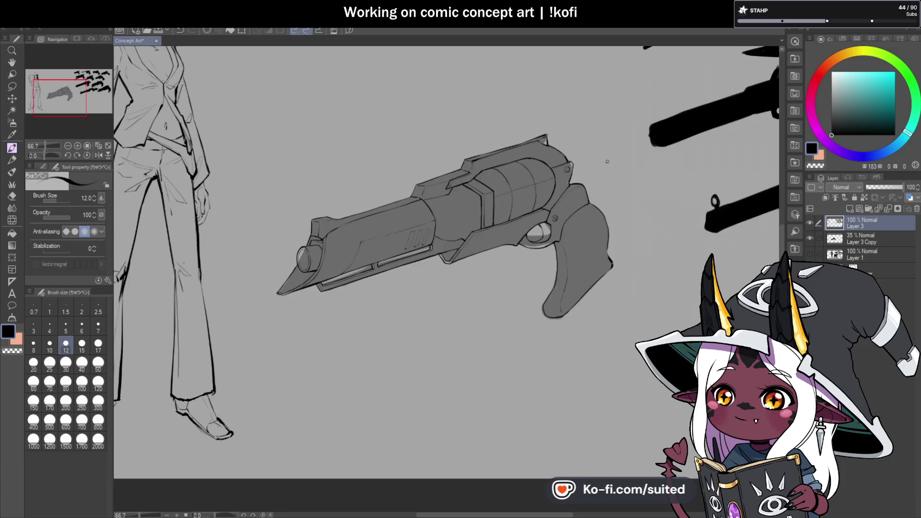
{"action": "scroll", "coordinate": [585, 151], "scroll_direction": "up", "scroll_amount": 1}
- Save the revolver concept file with Ctrl+S
{"action": "key", "text": "ctrl+s"}
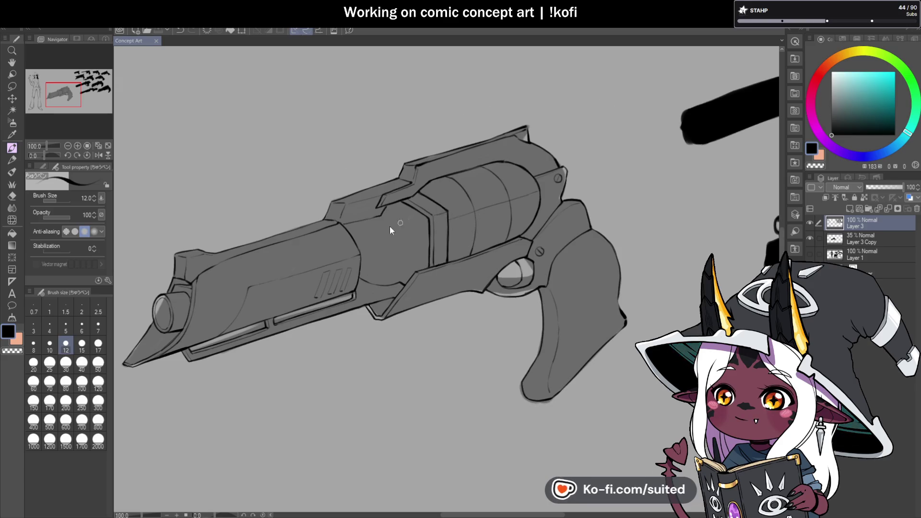
- Erase the overshooting stroke ends near the chamber and save the drawing
{"action": "scroll", "coordinate": [400, 223], "scroll_direction": "up", "scroll_amount": 5}
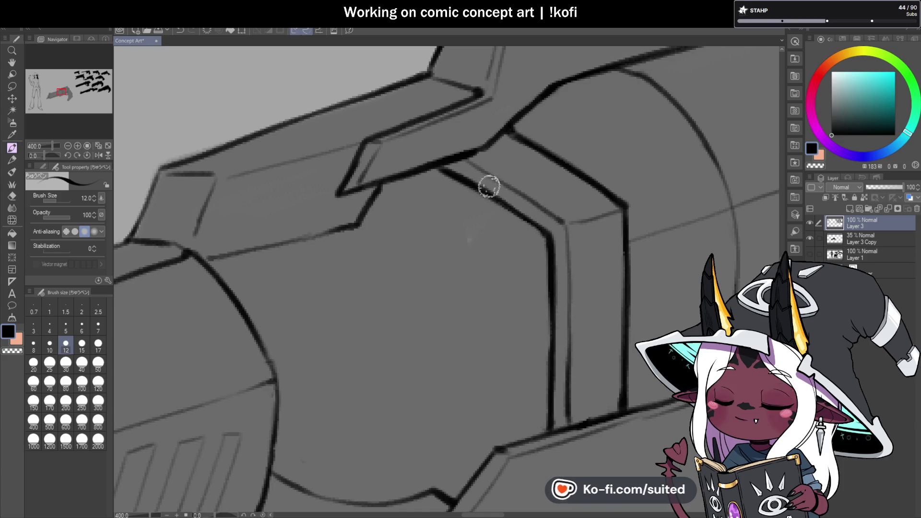
{"action": "scroll", "coordinate": [547, 187], "scroll_direction": "down", "scroll_amount": 4}
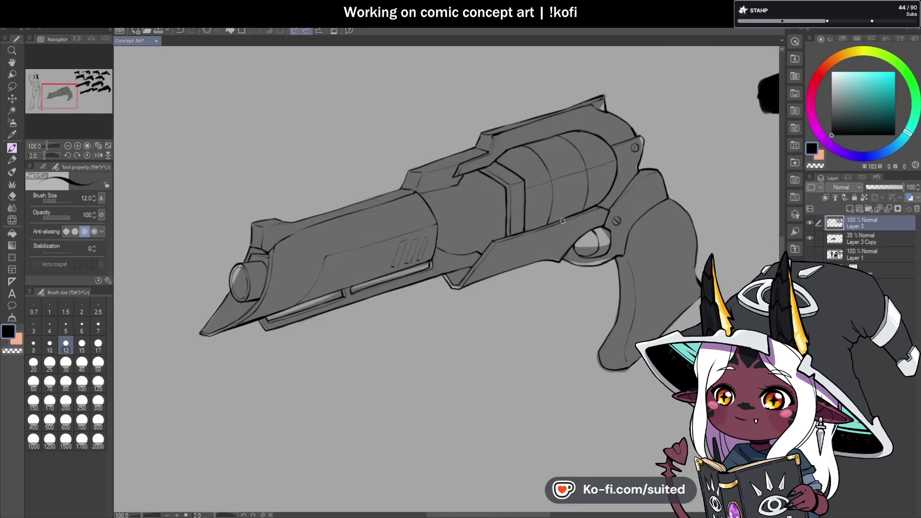
{"action": "scroll", "coordinate": [516, 180], "scroll_direction": "up", "scroll_amount": 2}
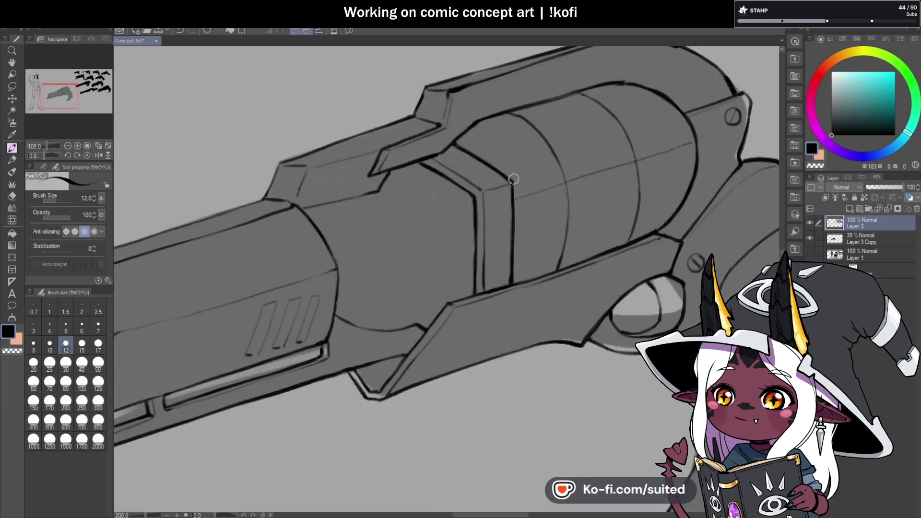
{"action": "mouse_move", "coordinate": [442, 164]}
{"action": "left_mouse_down"}
{"action": "mouse_move", "coordinate": [423, 162]}
{"action": "mouse_move", "coordinate": [487, 164]}
{"action": "left_mouse_up"}
{"action": "mouse_move", "coordinate": [454, 195]}
{"action": "left_mouse_down"}
{"action": "mouse_move", "coordinate": [490, 194]}
{"action": "mouse_move", "coordinate": [509, 264]}
{"action": "mouse_move", "coordinate": [477, 287]}
{"action": "mouse_move", "coordinate": [475, 211]}
{"action": "mouse_move", "coordinate": [484, 235]}
{"action": "left_mouse_up"}
{"action": "scroll", "coordinate": [511, 281], "scroll_direction": "up", "scroll_amount": 3}
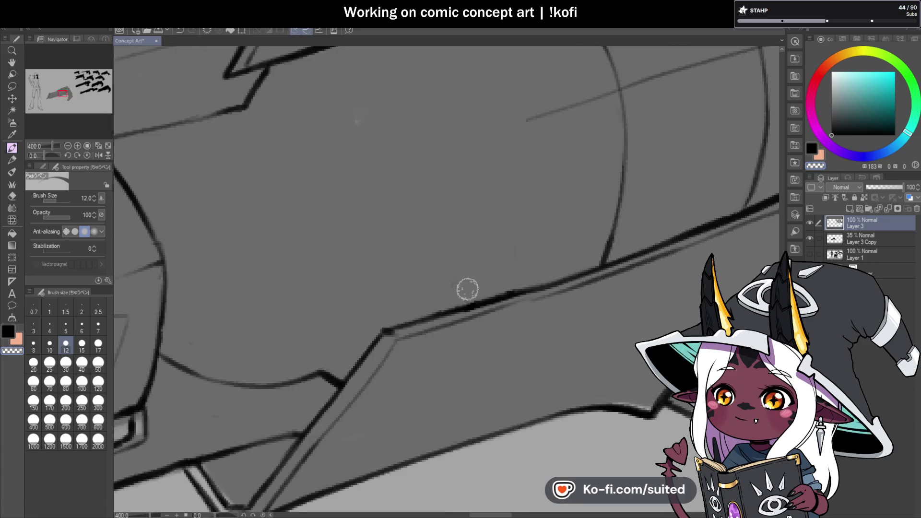
{"action": "scroll", "coordinate": [425, 273], "scroll_direction": "down", "scroll_amount": 3}
{"action": "scroll", "coordinate": [449, 277], "scroll_direction": "down", "scroll_amount": 2}
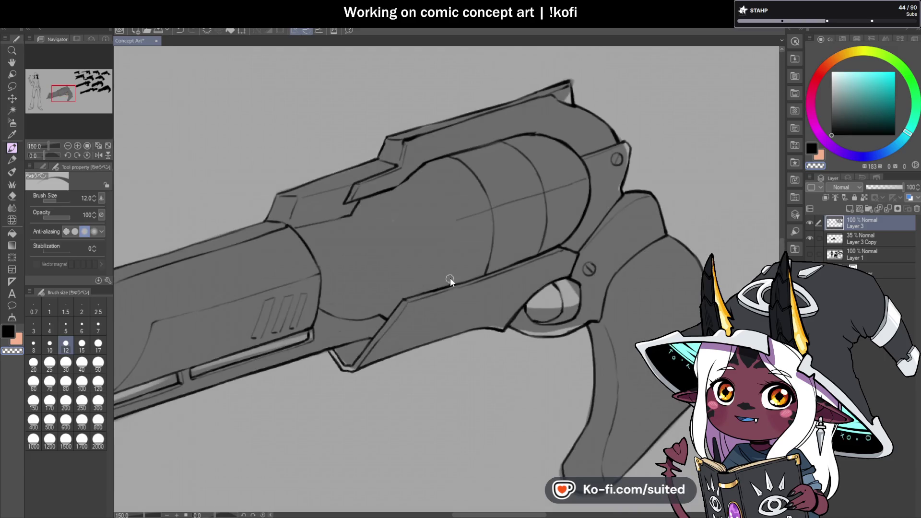
{"action": "key", "text": "ctrl+s"}
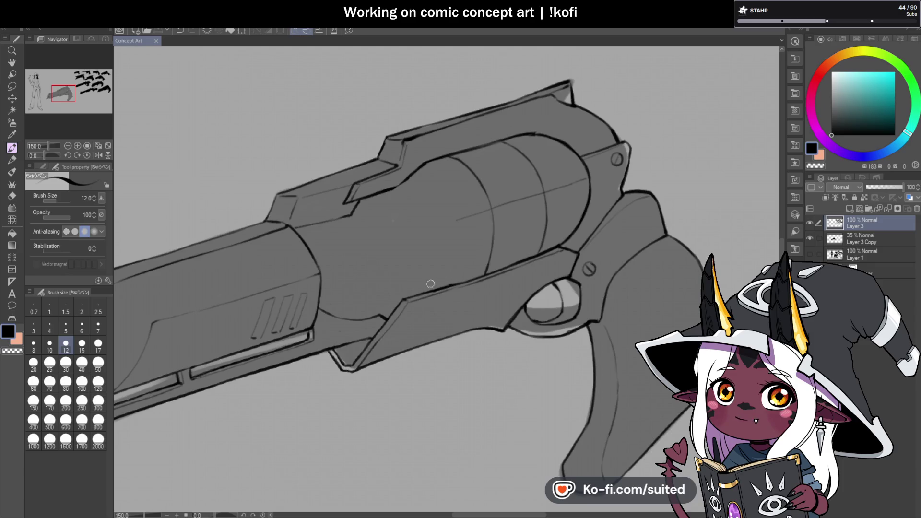
- Ink the tab's lower edge up to the cylinder top after two undone attempts
{"action": "scroll", "coordinate": [407, 187], "scroll_direction": "up", "scroll_amount": 3}
{"action": "mouse_move", "coordinate": [367, 194]}
{"action": "left_mouse_down"}
{"action": "mouse_move", "coordinate": [405, 177]}
{"action": "mouse_move", "coordinate": [466, 120]}
{"action": "left_mouse_up"}
{"action": "key", "text": "ctrl+z"}
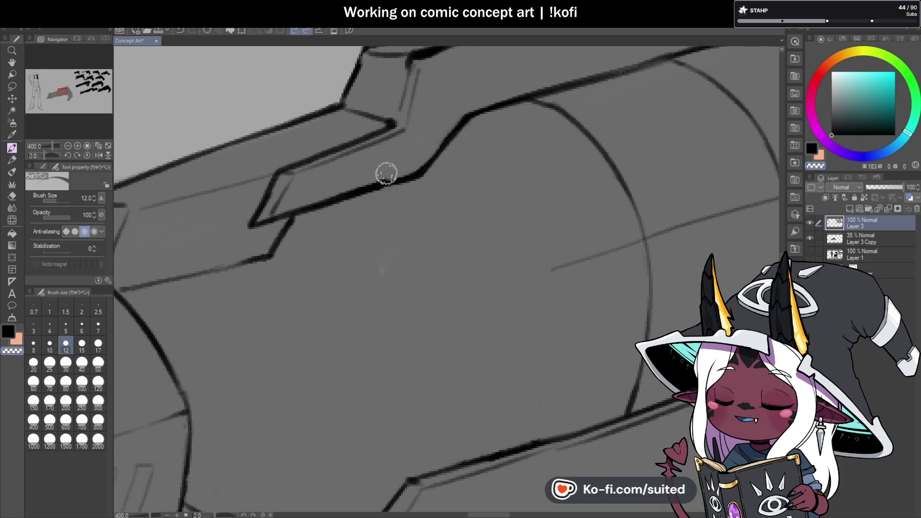
{"action": "left_click_drag", "start_coordinate": [333, 200], "coordinate": [440, 156]}
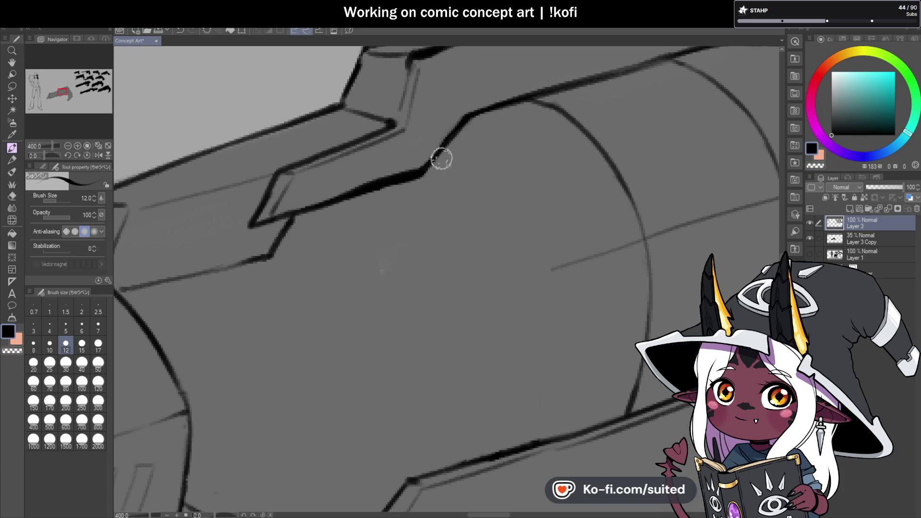
{"action": "key", "text": "ctrl+z"}
{"action": "mouse_move", "coordinate": [283, 213]}
{"action": "left_mouse_down"}
{"action": "mouse_move", "coordinate": [436, 158]}
{"action": "mouse_move", "coordinate": [457, 136]}
{"action": "left_mouse_up"}
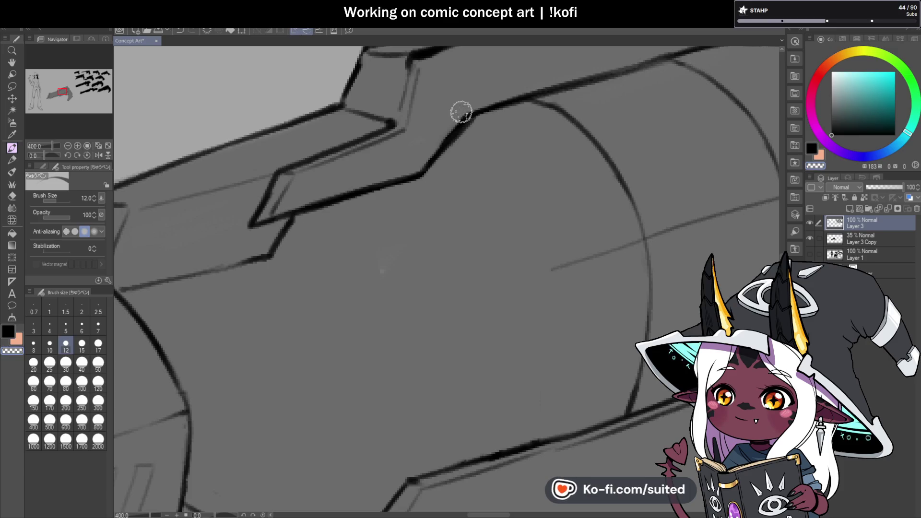
- Thicken the tab's lower edge and ink its right and left edges
{"action": "mouse_move", "coordinate": [265, 220]}
{"action": "left_mouse_down"}
{"action": "mouse_move", "coordinate": [419, 175]}
{"action": "mouse_move", "coordinate": [468, 116]}
{"action": "left_mouse_up"}
{"action": "left_click_drag", "start_coordinate": [392, 125], "coordinate": [411, 48]}
{"action": "scroll", "coordinate": [380, 181], "scroll_direction": "down", "scroll_amount": 5}
{"action": "scroll", "coordinate": [361, 164], "scroll_direction": "up", "scroll_amount": 5}
{"action": "left_click_drag", "start_coordinate": [361, 174], "coordinate": [390, 123]}
{"action": "scroll", "coordinate": [391, 123], "scroll_direction": "down", "scroll_amount": 3}
{"action": "scroll", "coordinate": [352, 182], "scroll_direction": "down", "scroll_amount": 2}
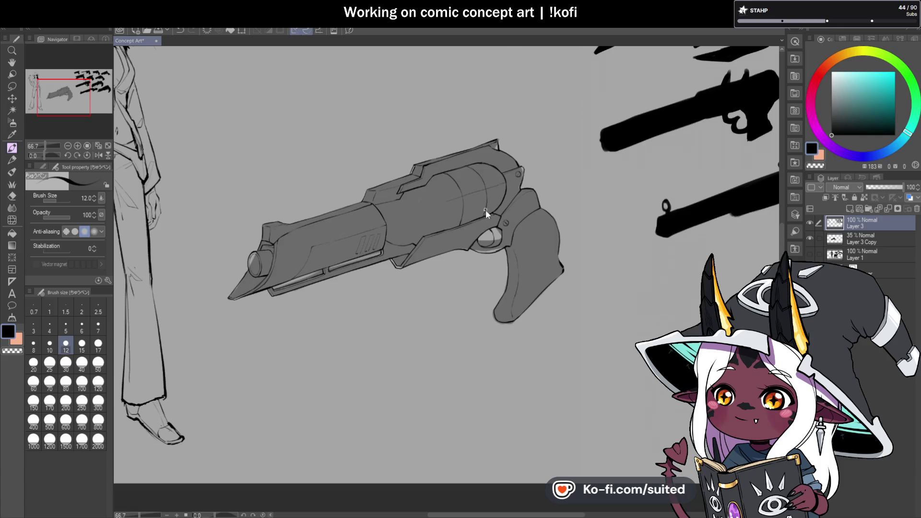
- Extend the cylinder edge strokes and retrace its upper-left edge darker
{"action": "scroll", "coordinate": [485, 209], "scroll_direction": "up", "scroll_amount": 3}
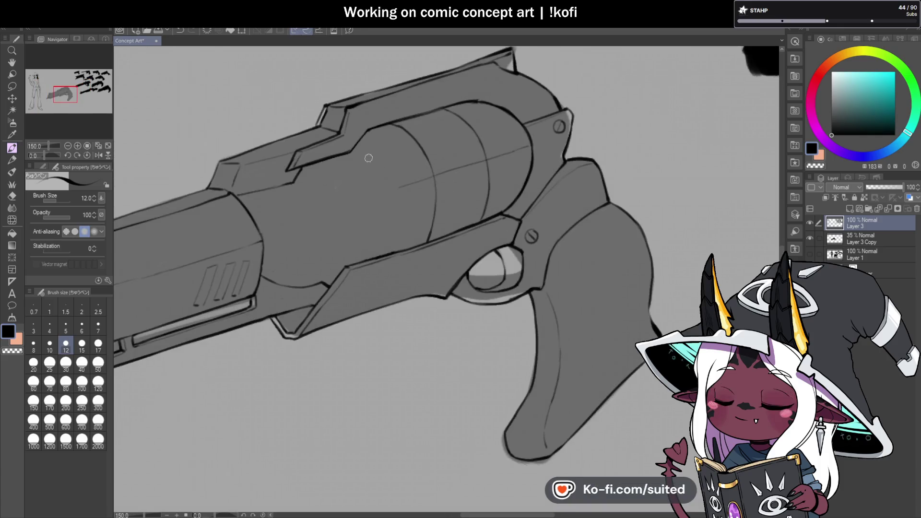
{"action": "left_click_drag", "start_coordinate": [382, 167], "coordinate": [386, 168]}
{"action": "scroll", "coordinate": [386, 254], "scroll_direction": "up", "scroll_amount": 1}
{"action": "left_click_drag", "start_coordinate": [395, 218], "coordinate": [388, 251]}
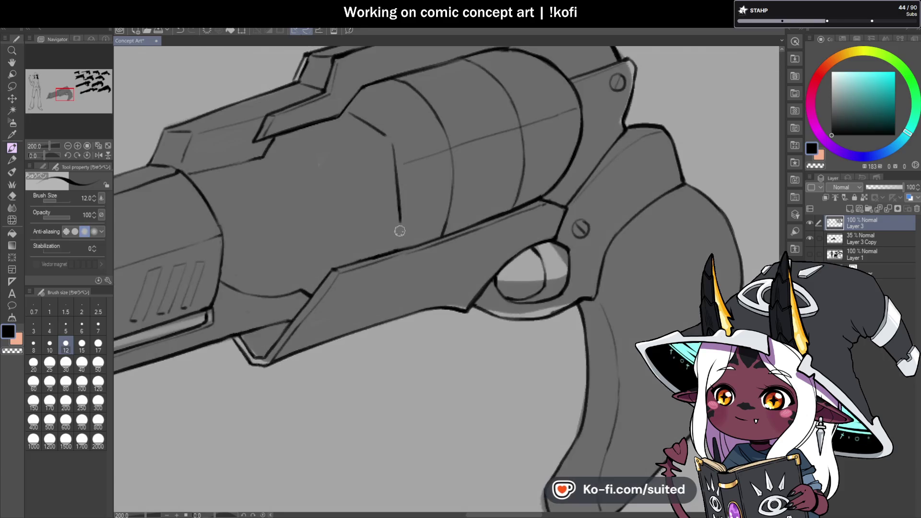
{"action": "scroll", "coordinate": [388, 134], "scroll_direction": "up", "scroll_amount": 2}
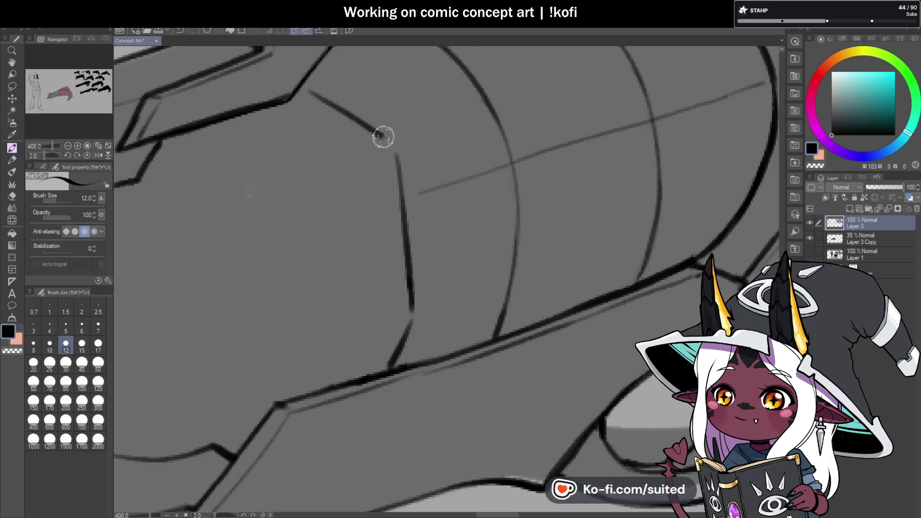
{"action": "left_click_drag", "start_coordinate": [314, 92], "coordinate": [391, 140]}
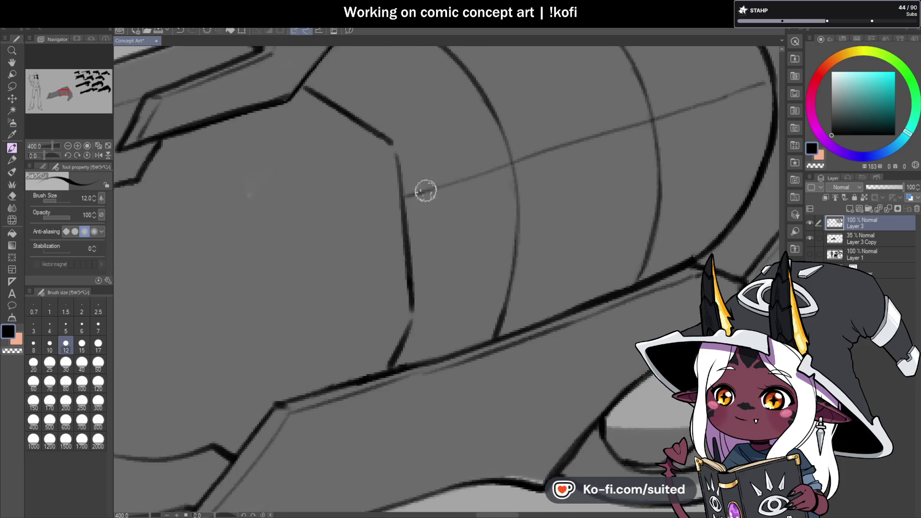
{"action": "scroll", "coordinate": [401, 183], "scroll_direction": "down", "scroll_amount": 4}
- In the mirrored view, darken and extend the vertical cylinder line
{"action": "left_click", "coordinate": [98, 156]}
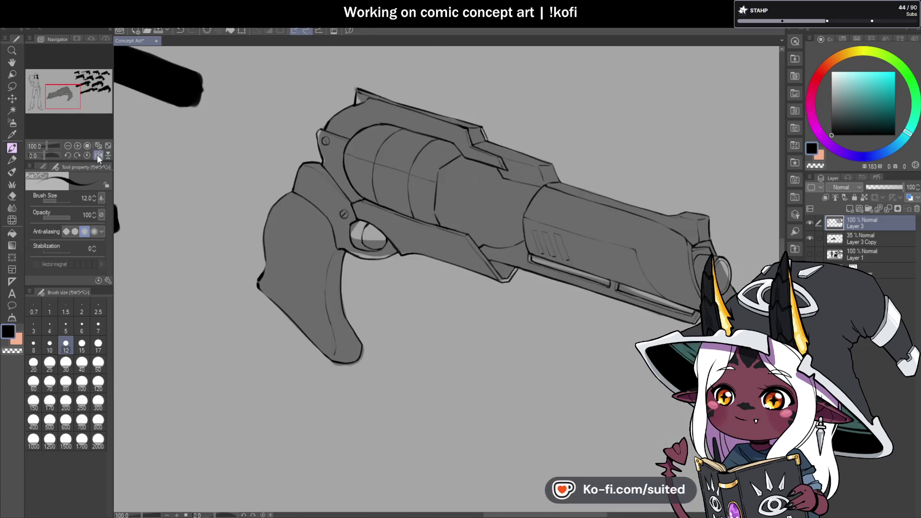
{"action": "scroll", "coordinate": [532, 206], "scroll_direction": "up", "scroll_amount": 2}
{"action": "scroll", "coordinate": [391, 164], "scroll_direction": "up", "scroll_amount": 2}
{"action": "left_click_drag", "start_coordinate": [368, 153], "coordinate": [351, 314]}
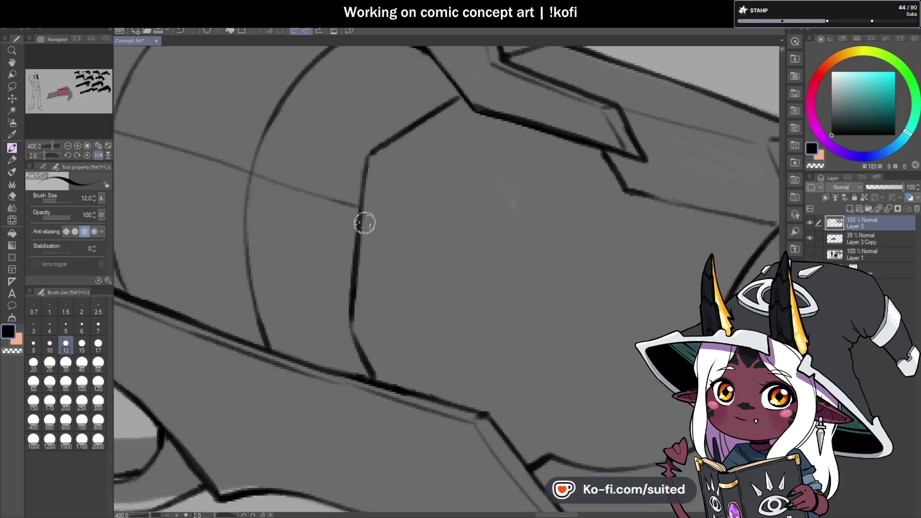
{"action": "scroll", "coordinate": [355, 218], "scroll_direction": "down", "scroll_amount": 4}
{"action": "scroll", "coordinate": [390, 214], "scroll_direction": "up", "scroll_amount": 2}
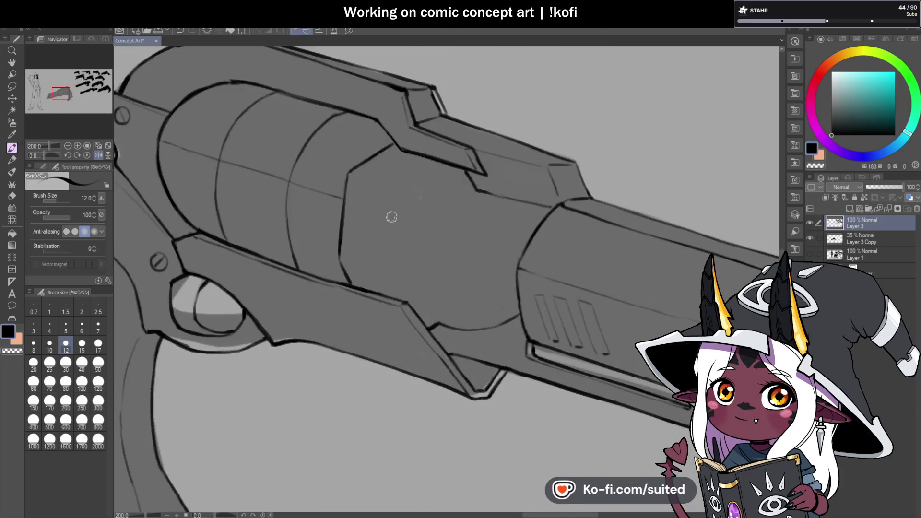
{"action": "left_click_drag", "start_coordinate": [380, 193], "coordinate": [372, 277]}
{"action": "scroll", "coordinate": [372, 277], "scroll_direction": "up", "scroll_amount": 2}
{"action": "left_click_drag", "start_coordinate": [372, 237], "coordinate": [375, 269]}
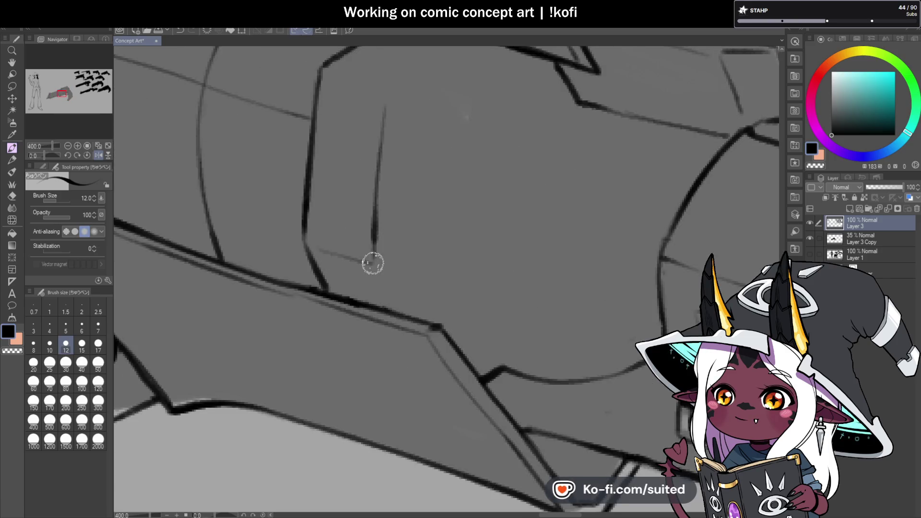
- Add a light stroke below the cylinder and a thin line from the collar's top corner
{"action": "mouse_move", "coordinate": [316, 247]}
{"action": "left_mouse_down"}
{"action": "mouse_move", "coordinate": [366, 267]}
{"action": "mouse_move", "coordinate": [394, 307]}
{"action": "left_mouse_up"}
{"action": "scroll", "coordinate": [393, 304], "scroll_direction": "down", "scroll_amount": 3}
{"action": "scroll", "coordinate": [328, 188], "scroll_direction": "up", "scroll_amount": 3}
{"action": "left_click_drag", "start_coordinate": [329, 188], "coordinate": [376, 186]}
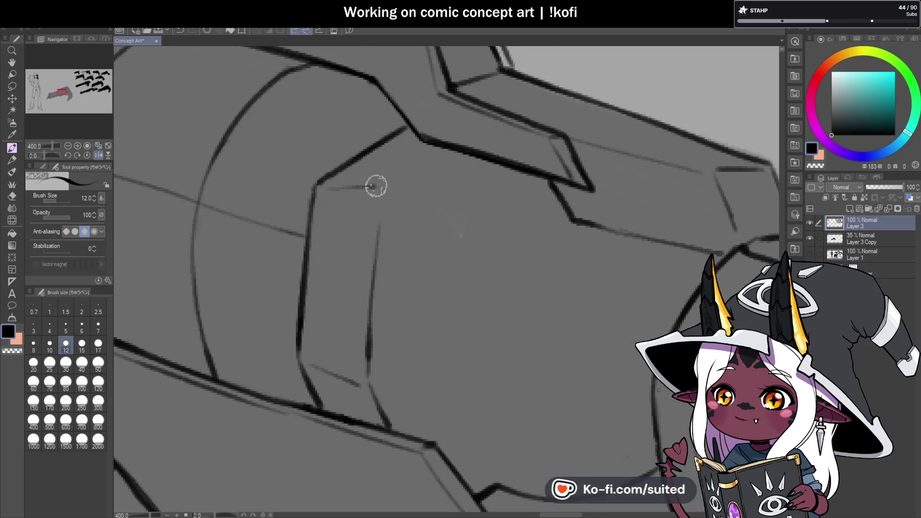
{"action": "key", "text": "ctrl+z"}
{"action": "left_click_drag", "start_coordinate": [321, 187], "coordinate": [381, 197]}
- Unflip the view so the revolver faces left and extend the collar edge vertically
{"action": "scroll", "coordinate": [400, 194], "scroll_direction": "down", "scroll_amount": 2}
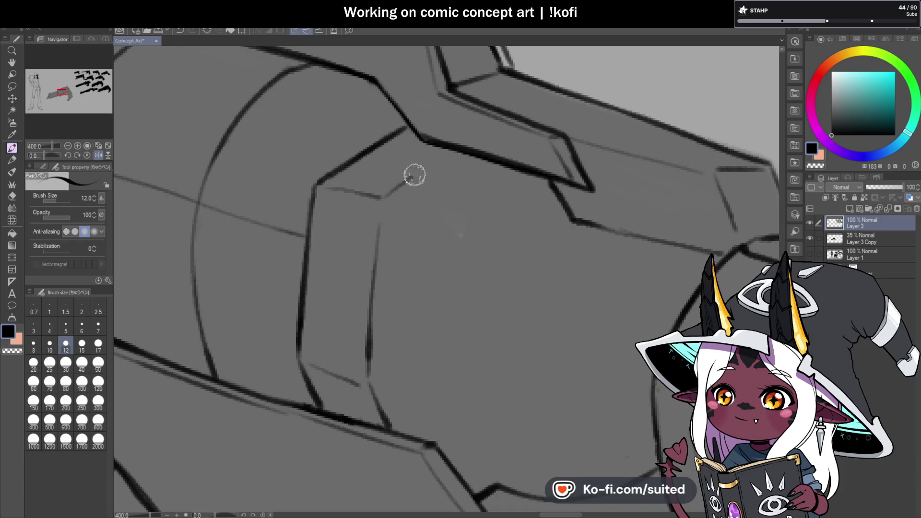
{"action": "scroll", "coordinate": [382, 195], "scroll_direction": "down", "scroll_amount": 2}
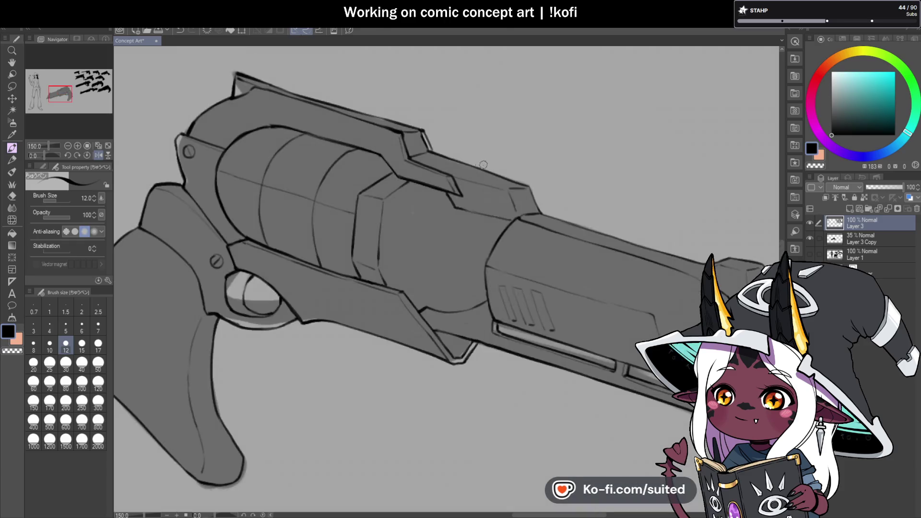
{"action": "left_click", "coordinate": [98, 155]}
{"action": "scroll", "coordinate": [431, 220], "scroll_direction": "down", "scroll_amount": 2}
{"action": "scroll", "coordinate": [516, 213], "scroll_direction": "up", "scroll_amount": 1}
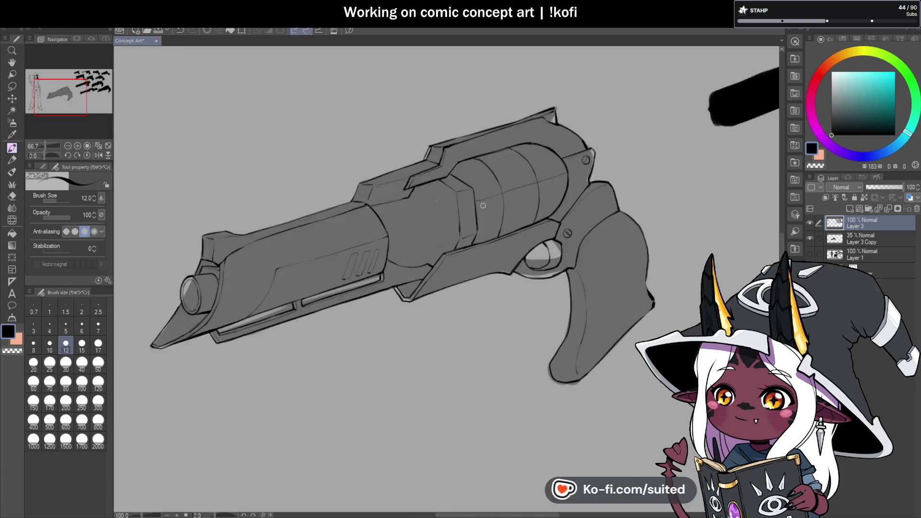
{"action": "scroll", "coordinate": [403, 161], "scroll_direction": "up", "scroll_amount": 2}
{"action": "mouse_move", "coordinate": [401, 176]}
{"action": "left_mouse_down"}
{"action": "mouse_move", "coordinate": [422, 189]}
{"action": "mouse_move", "coordinate": [433, 349]}
{"action": "left_mouse_up"}
- Ink a short edge on the lower part of the hexagonal collar at 400% zoom
{"action": "scroll", "coordinate": [432, 348], "scroll_direction": "down", "scroll_amount": 3}
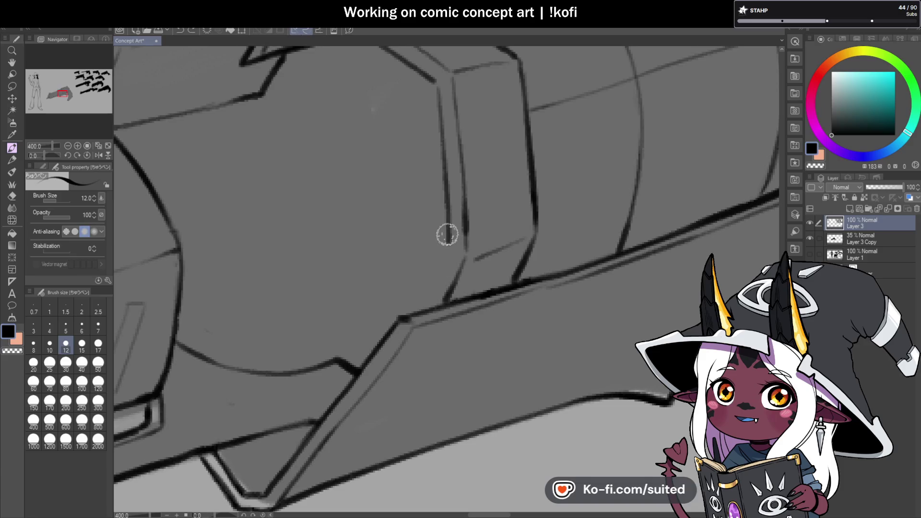
{"action": "left_click_drag", "start_coordinate": [455, 262], "coordinate": [421, 309]}
{"action": "scroll", "coordinate": [462, 251], "scroll_direction": "down", "scroll_amount": 2}
{"action": "scroll", "coordinate": [459, 257], "scroll_direction": "up", "scroll_amount": 2}
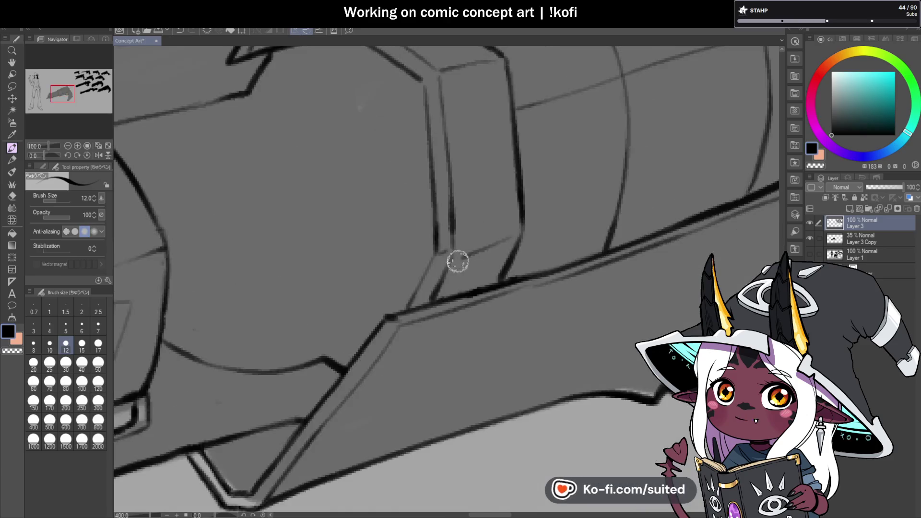
{"action": "scroll", "coordinate": [446, 255], "scroll_direction": "down", "scroll_amount": 2}
{"action": "scroll", "coordinate": [442, 185], "scroll_direction": "up", "scroll_amount": 1}
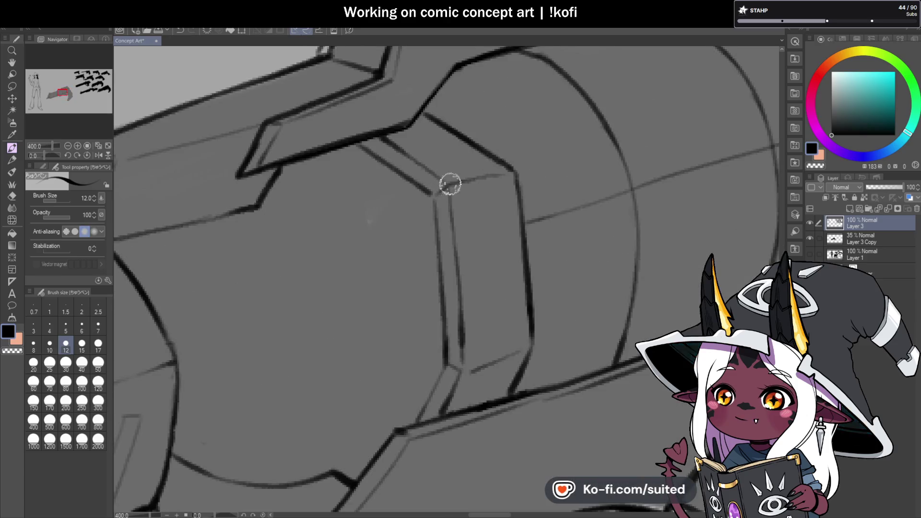
{"action": "scroll", "coordinate": [448, 183], "scroll_direction": "down", "scroll_amount": 2}
{"action": "scroll", "coordinate": [539, 225], "scroll_direction": "down", "scroll_amount": 1}
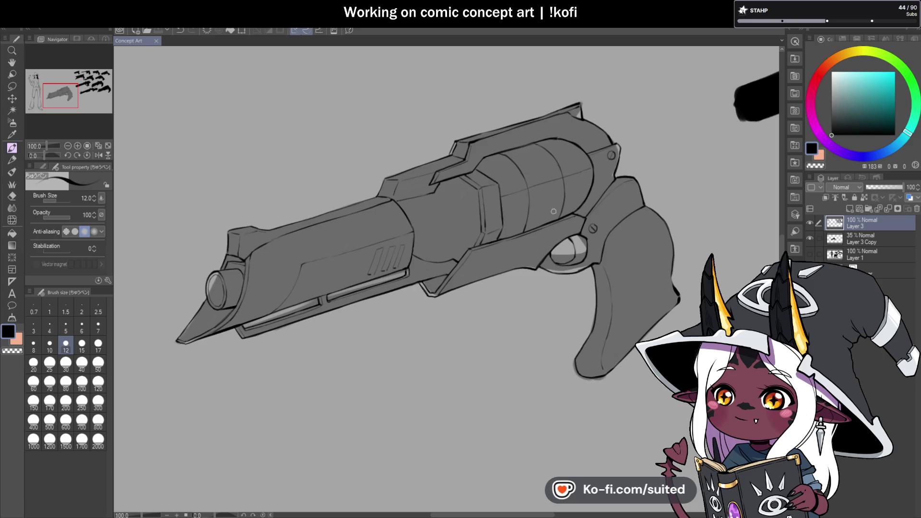
- Mirror the canvas to check the collar, then restore the normal view
{"action": "left_click", "coordinate": [99, 153]}
{"action": "left_click", "coordinate": [99, 153]}
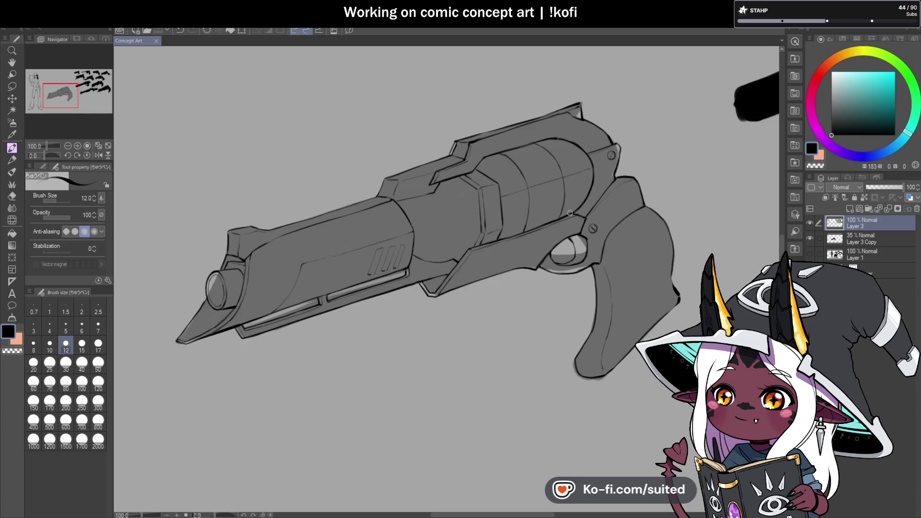
{"action": "scroll", "coordinate": [558, 210], "scroll_direction": "up", "scroll_amount": 2}
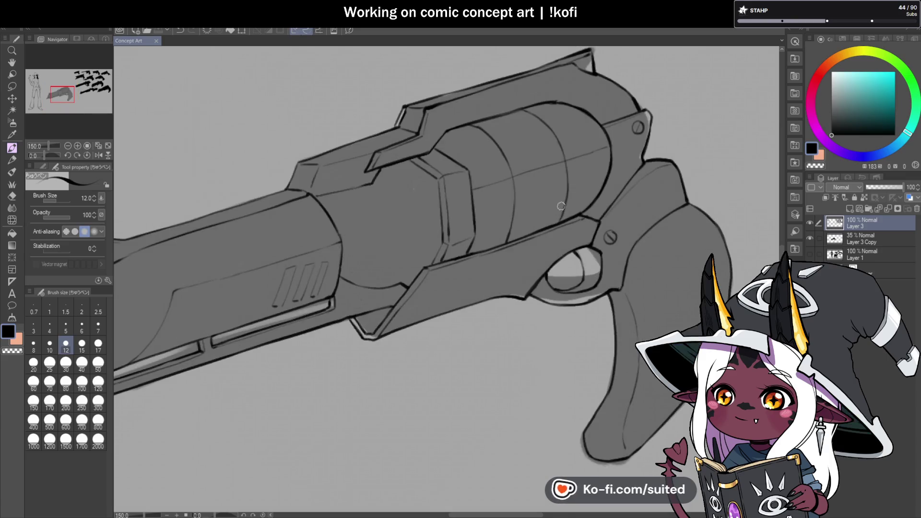
{"action": "scroll", "coordinate": [561, 206], "scroll_direction": "up", "scroll_amount": 1}
{"action": "scroll", "coordinate": [545, 205], "scroll_direction": "up", "scroll_amount": 2}
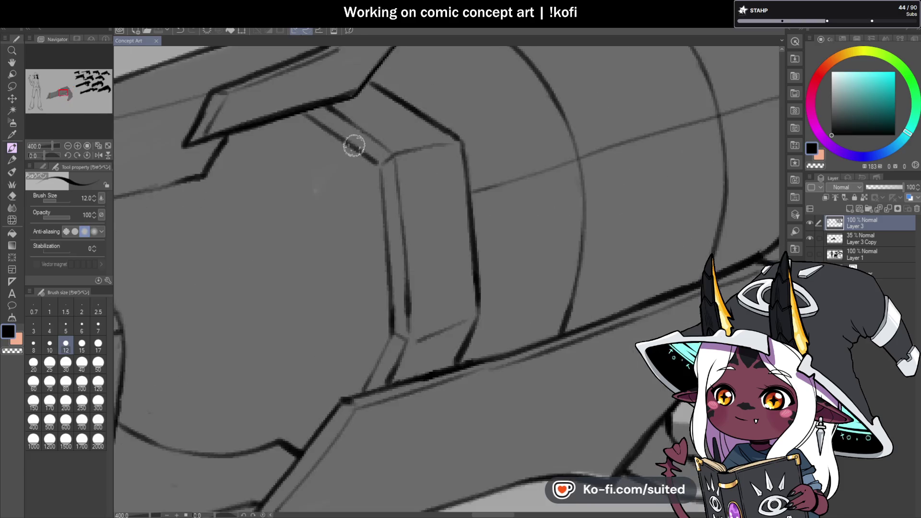
- Darken the collar's upper diagonal edge with a cleaner ink line
{"action": "left_click_drag", "start_coordinate": [294, 115], "coordinate": [377, 162]}
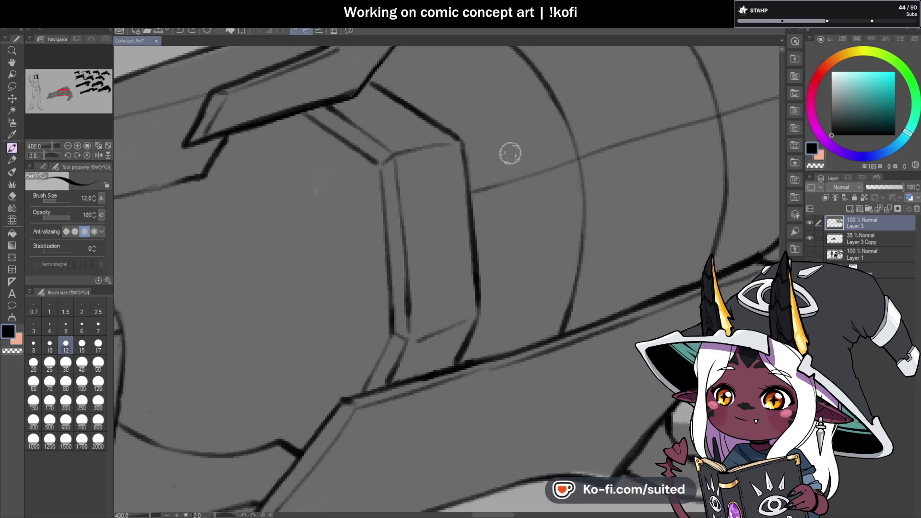
{"action": "scroll", "coordinate": [505, 150], "scroll_direction": "down", "scroll_amount": 3}
{"action": "scroll", "coordinate": [580, 253], "scroll_direction": "down", "scroll_amount": 1}
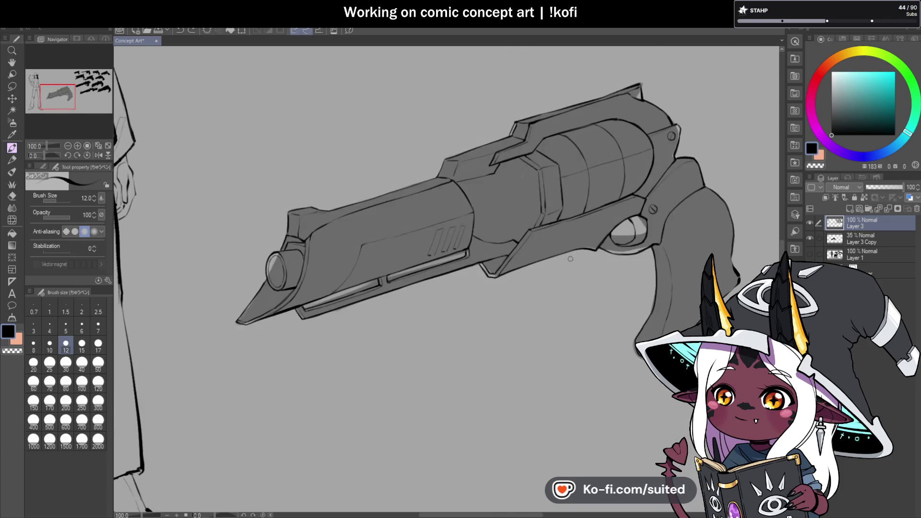
{"action": "scroll", "coordinate": [565, 187], "scroll_direction": "up", "scroll_amount": 2}
{"action": "scroll", "coordinate": [504, 144], "scroll_direction": "up", "scroll_amount": 1}
- Ink the collar's vertical front edge, inner bevel diagonals and inner vertical line, then zoom out to 66.7%
{"action": "left_click_drag", "start_coordinate": [490, 121], "coordinate": [534, 154]}
{"action": "scroll", "coordinate": [499, 134], "scroll_direction": "down", "scroll_amount": 2}
{"action": "scroll", "coordinate": [475, 140], "scroll_direction": "up", "scroll_amount": 2}
{"action": "mouse_move", "coordinate": [455, 114]}
{"action": "left_mouse_down"}
{"action": "mouse_move", "coordinate": [466, 201]}
{"action": "mouse_move", "coordinate": [451, 331]}
{"action": "left_mouse_up"}
{"action": "left_click_drag", "start_coordinate": [379, 322], "coordinate": [348, 367]}
{"action": "left_click_drag", "start_coordinate": [386, 297], "coordinate": [371, 167]}
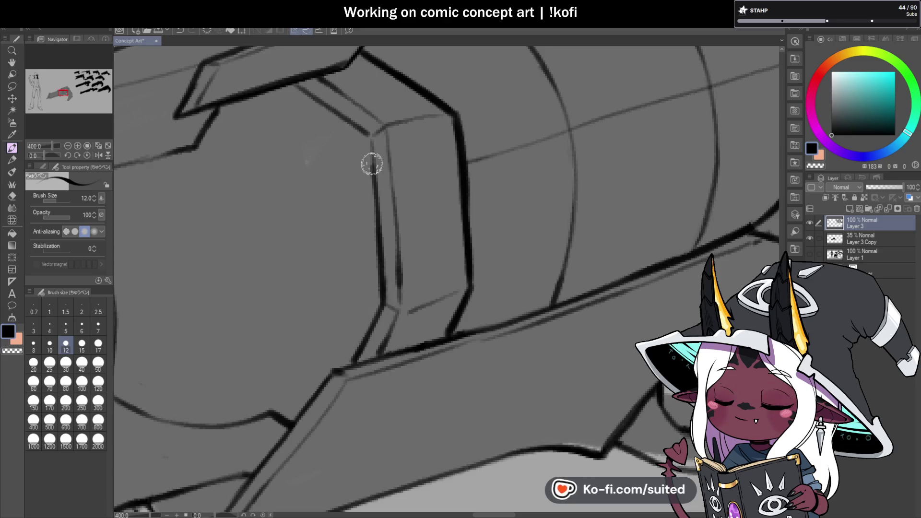
{"action": "left_click_drag", "start_coordinate": [288, 82], "coordinate": [365, 135]}
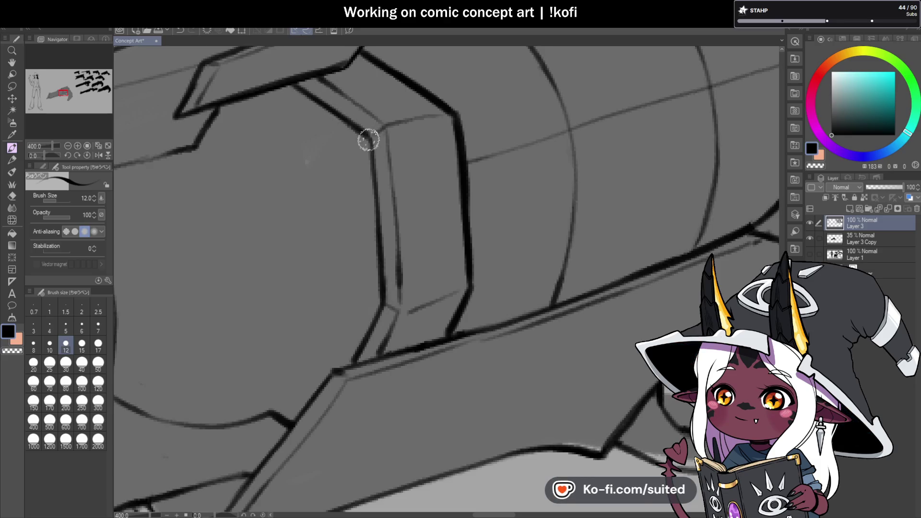
{"action": "scroll", "coordinate": [367, 140], "scroll_direction": "down", "scroll_amount": 3}
{"action": "scroll", "coordinate": [486, 252], "scroll_direction": "down", "scroll_amount": 3}
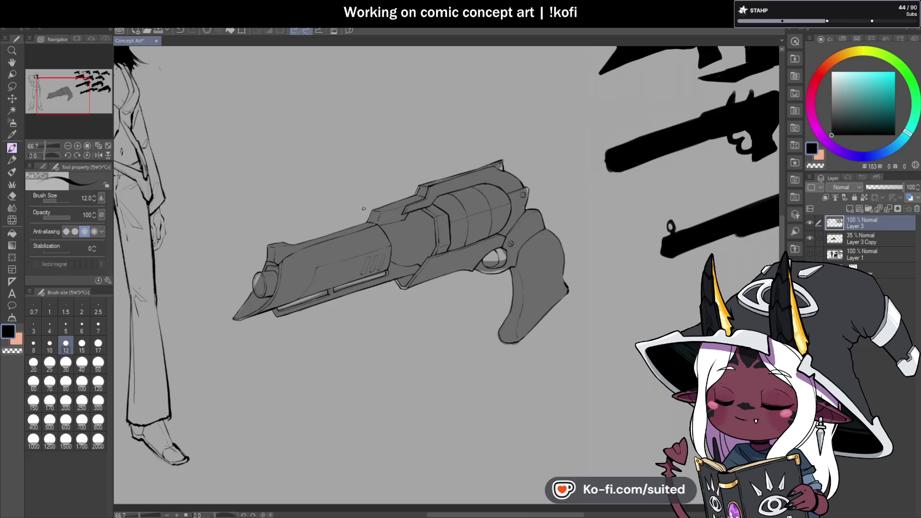
- Flip the canvas horizontally to check the revolver's proportions, then flip it back
{"action": "key", "text": "h"}
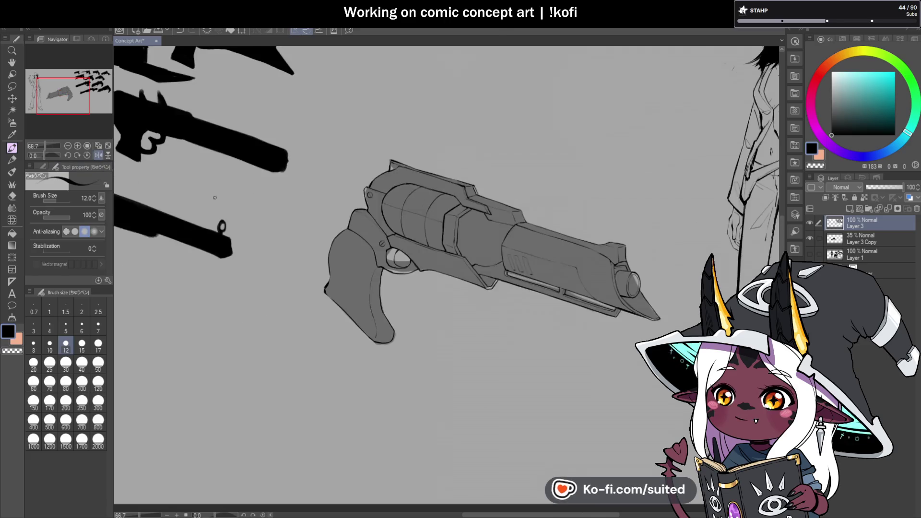
{"action": "scroll", "coordinate": [517, 237], "scroll_direction": "down", "scroll_amount": 1}
{"action": "scroll", "coordinate": [516, 237], "scroll_direction": "up", "scroll_amount": 2}
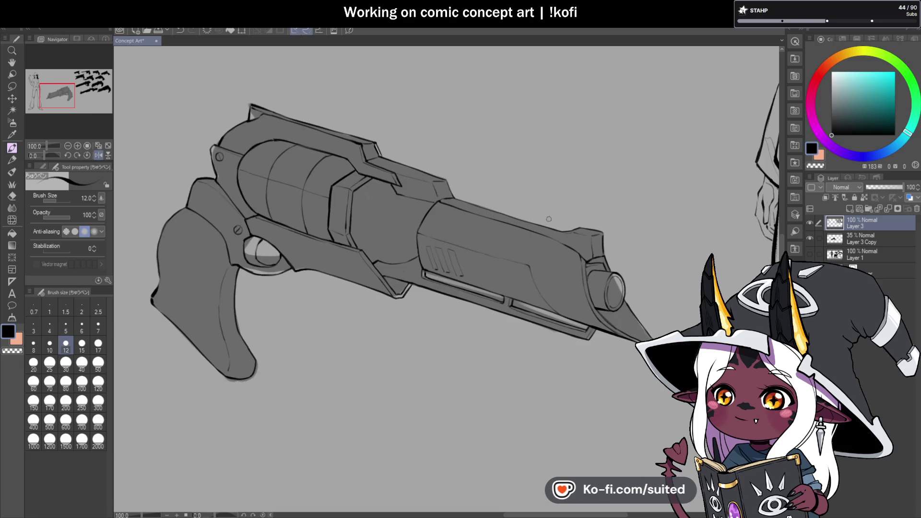
{"action": "left_click", "coordinate": [98, 155]}
{"action": "scroll", "coordinate": [603, 240], "scroll_direction": "down", "scroll_amount": 1}
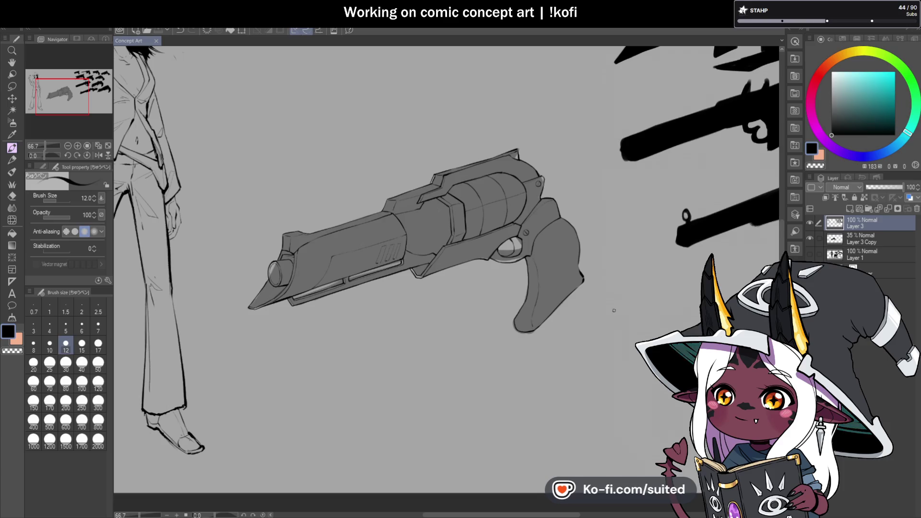
{"action": "scroll", "coordinate": [614, 310], "scroll_direction": "up", "scroll_amount": 1}
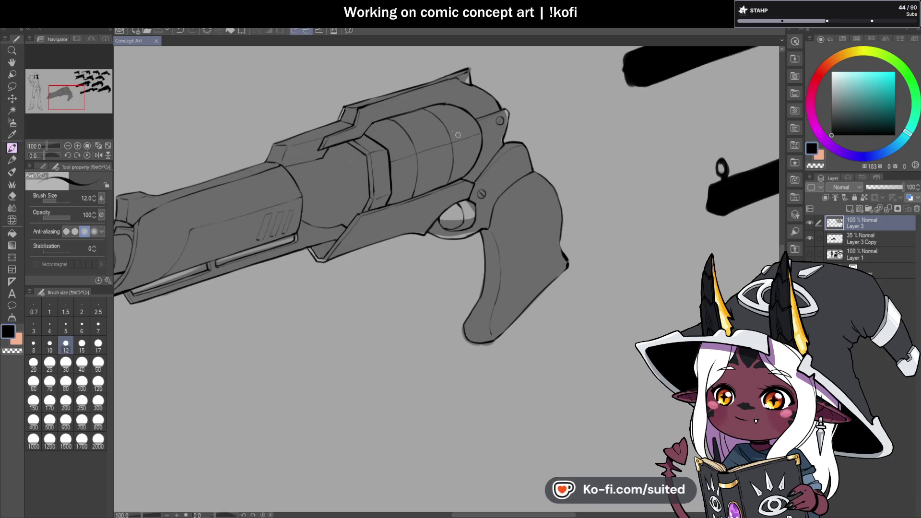
- At 200% zoom, trace the cylinder's top edge under the top strap in bolder ink
{"action": "scroll", "coordinate": [437, 109], "scroll_direction": "up", "scroll_amount": 2}
{"action": "left_click_drag", "start_coordinate": [418, 109], "coordinate": [456, 97]}
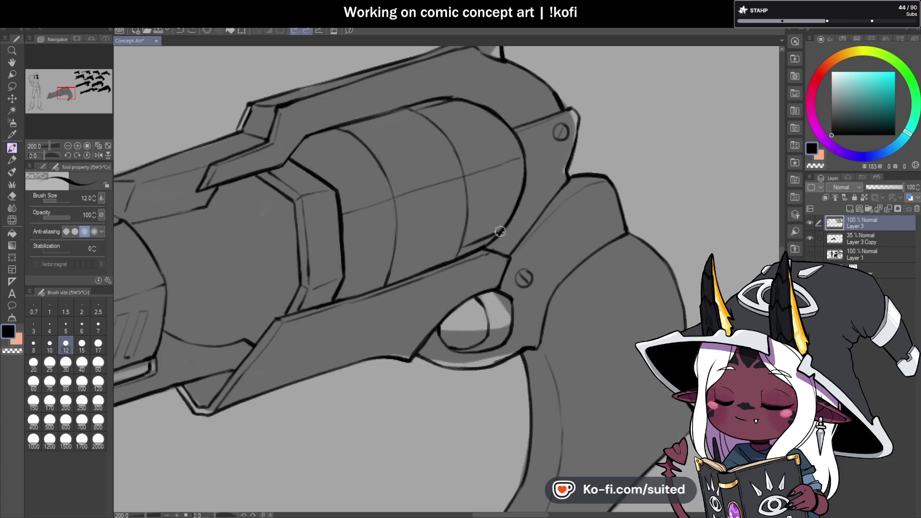
{"action": "scroll", "coordinate": [488, 230], "scroll_direction": "down", "scroll_amount": 3}
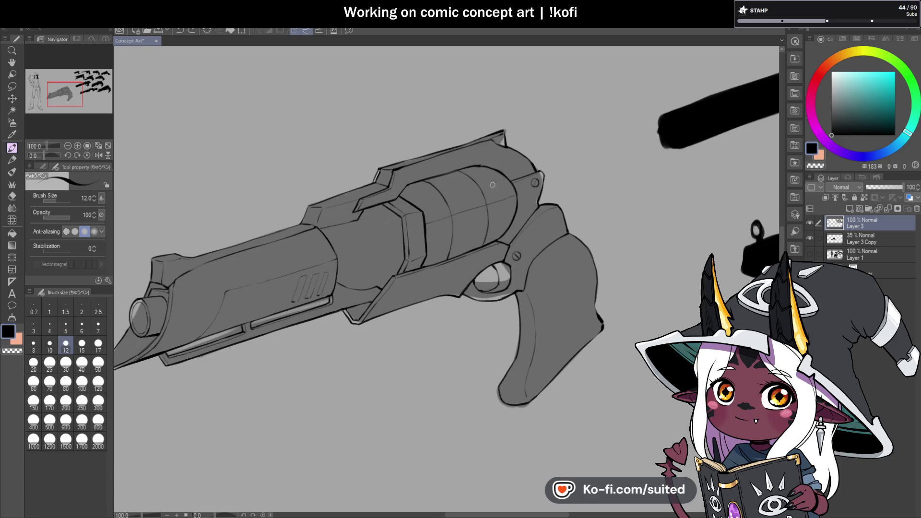
{"action": "scroll", "coordinate": [484, 187], "scroll_direction": "up", "scroll_amount": 3}
{"action": "scroll", "coordinate": [448, 156], "scroll_direction": "down", "scroll_amount": 3}
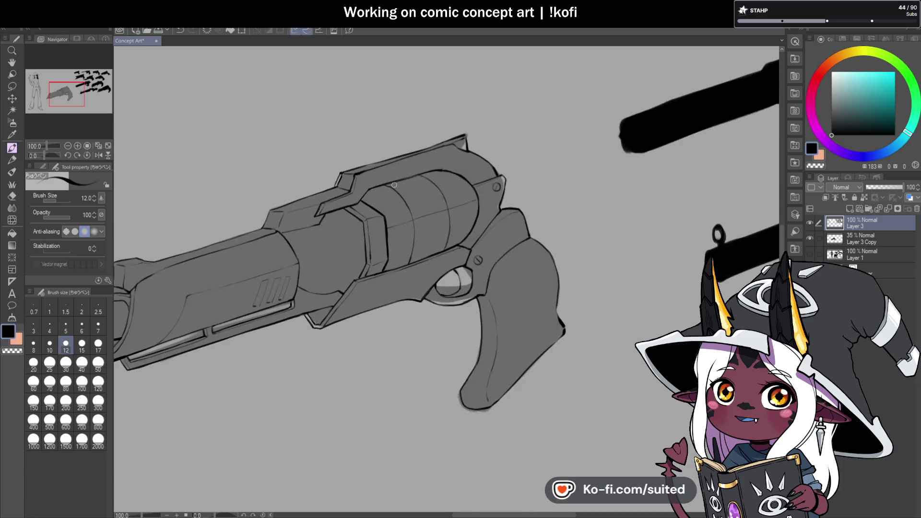
{"action": "scroll", "coordinate": [388, 190], "scroll_direction": "up", "scroll_amount": 3}
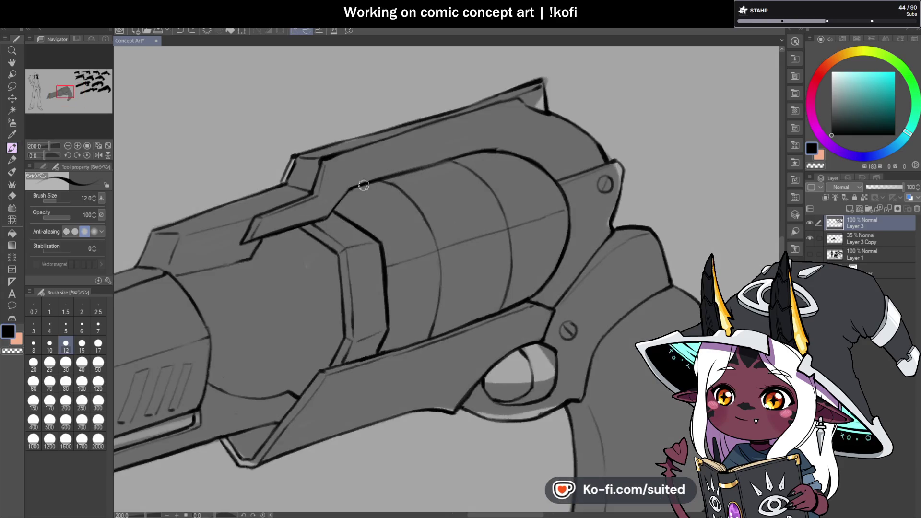
{"action": "mouse_move", "coordinate": [456, 160]}
{"action": "left_mouse_down"}
{"action": "mouse_move", "coordinate": [487, 151]}
{"action": "mouse_move", "coordinate": [360, 189]}
{"action": "left_mouse_up"}
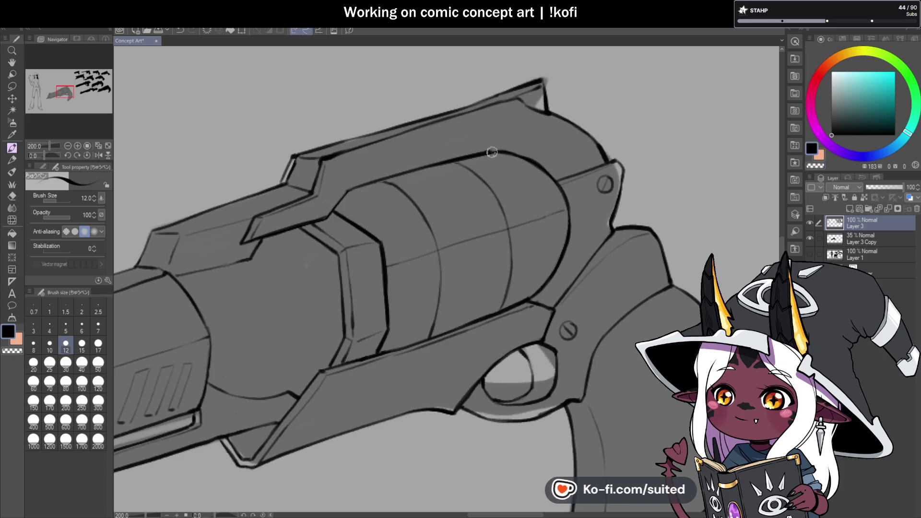
{"action": "scroll", "coordinate": [525, 175], "scroll_direction": "down", "scroll_amount": 3}
{"action": "scroll", "coordinate": [525, 175], "scroll_direction": "down", "scroll_amount": 1}
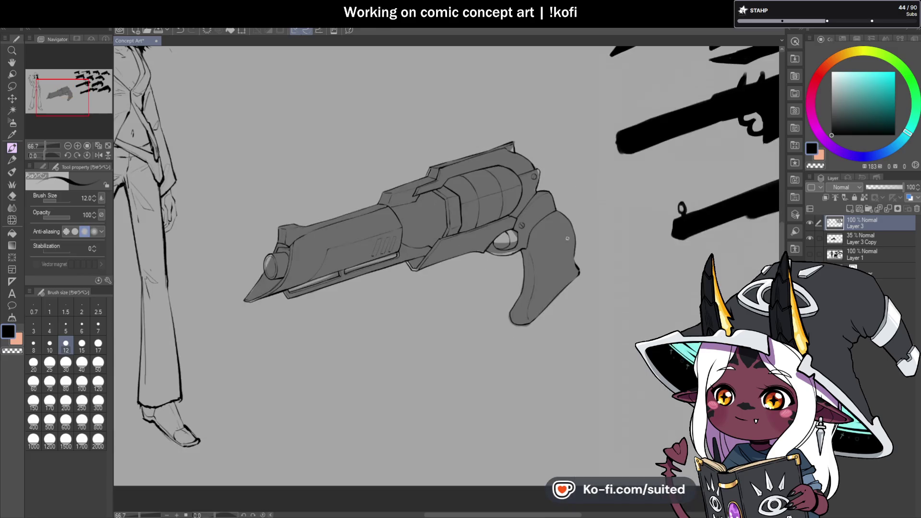
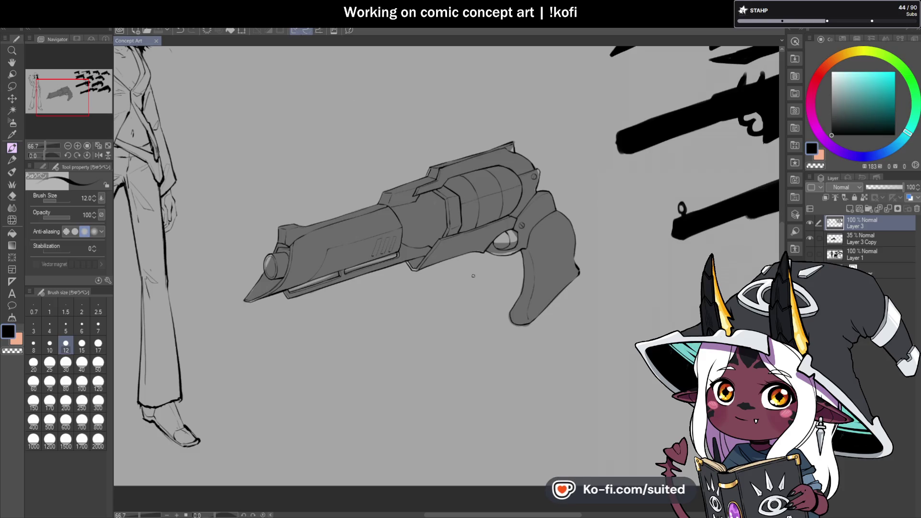
- Add a short pen stroke on the revolver
{"action": "scroll", "coordinate": [480, 240], "scroll_direction": "up", "scroll_amount": 2}
{"action": "scroll", "coordinate": [379, 189], "scroll_direction": "up", "scroll_amount": 2}
{"action": "scroll", "coordinate": [355, 188], "scroll_direction": "up", "scroll_amount": 2}
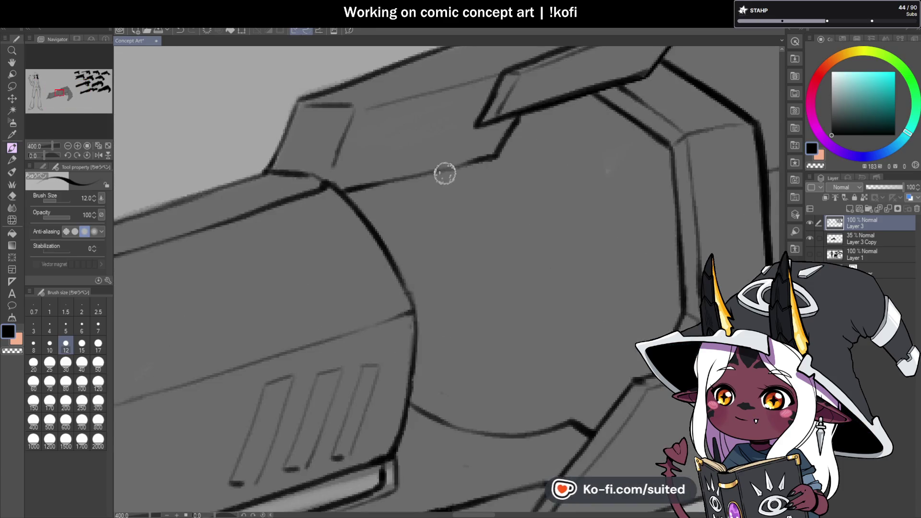
{"action": "scroll", "coordinate": [481, 192], "scroll_direction": "down", "scroll_amount": 4}
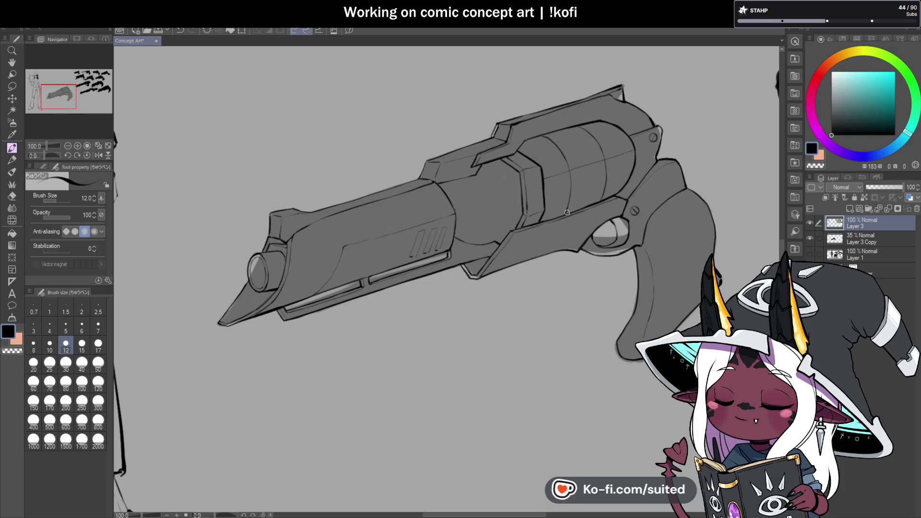
{"action": "scroll", "coordinate": [567, 212], "scroll_direction": "up", "scroll_amount": 3}
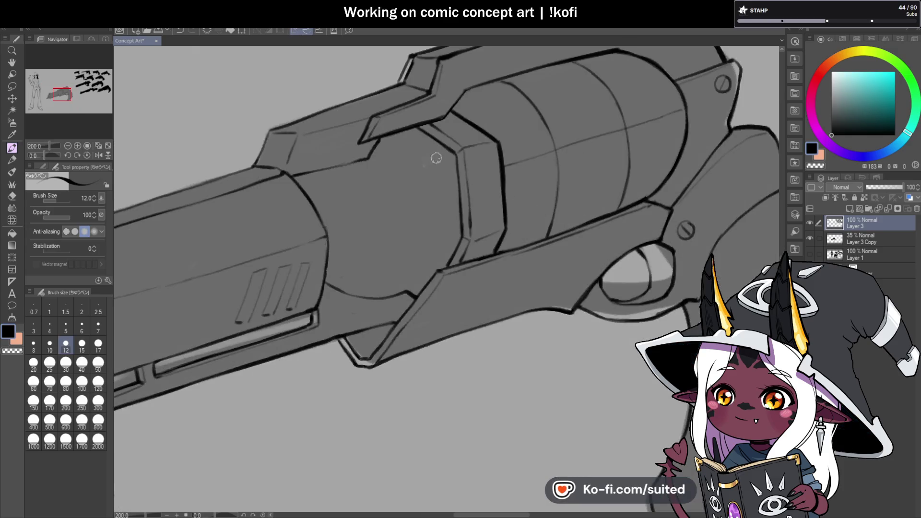
{"action": "left_click_drag", "start_coordinate": [445, 187], "coordinate": [448, 219]}
- Mirror the canvas, sketch a question-mark mark on the barrel, then flip back
{"action": "scroll", "coordinate": [567, 211], "scroll_direction": "down", "scroll_amount": 3}
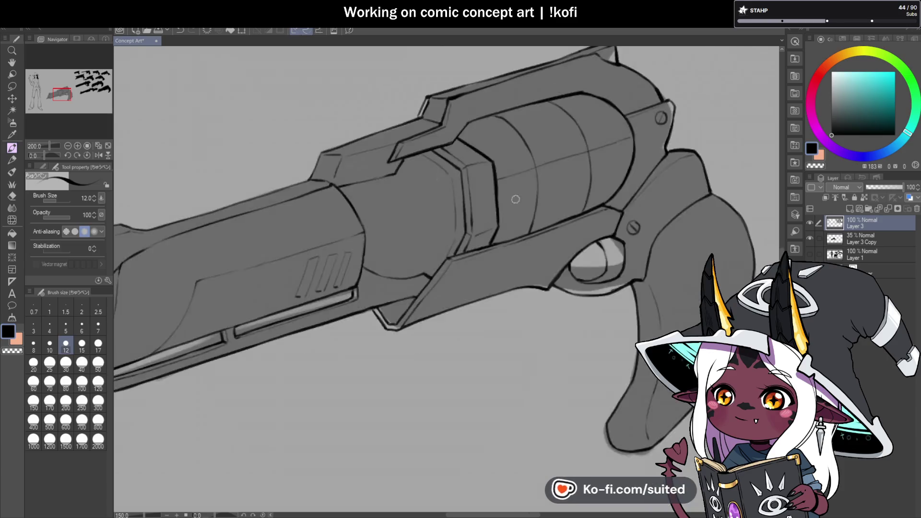
{"action": "left_click", "coordinate": [99, 155]}
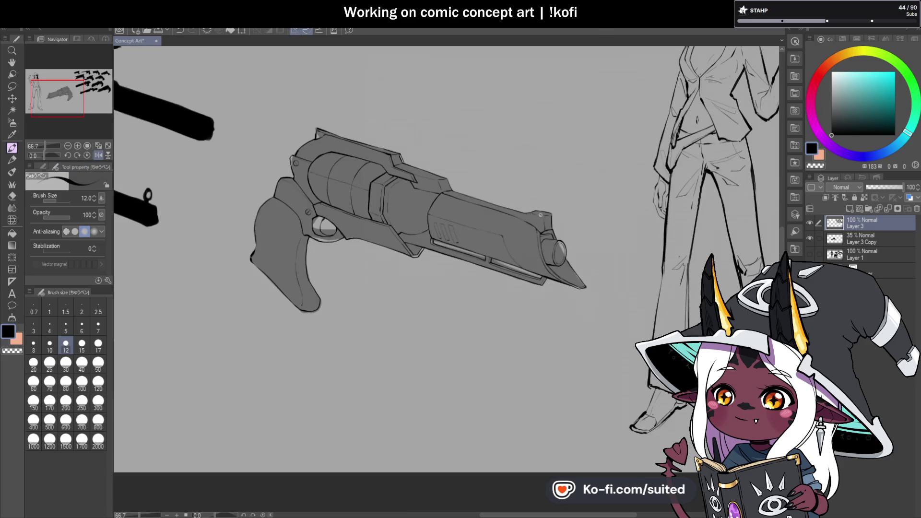
{"action": "scroll", "coordinate": [450, 234], "scroll_direction": "up", "scroll_amount": 2}
{"action": "scroll", "coordinate": [451, 234], "scroll_direction": "up", "scroll_amount": 2}
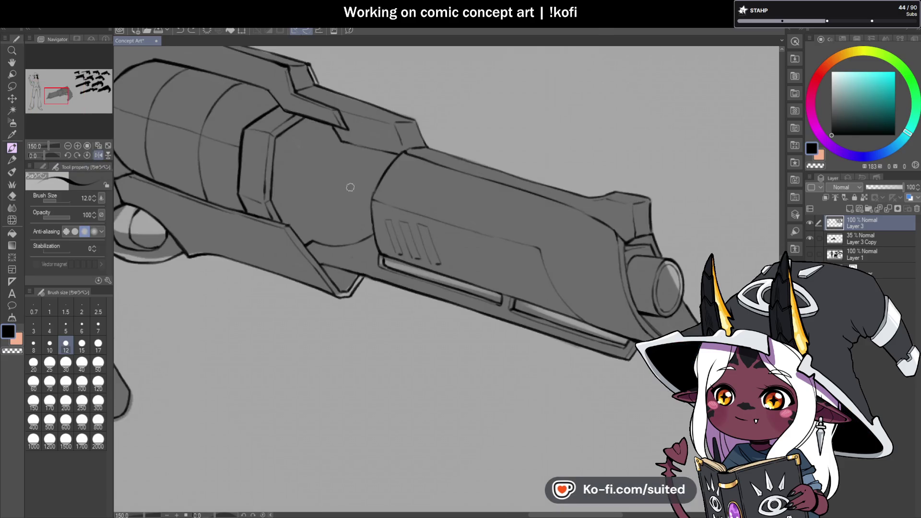
{"action": "left_click_drag", "start_coordinate": [317, 162], "coordinate": [323, 180]}
{"action": "left_click", "coordinate": [323, 189]}
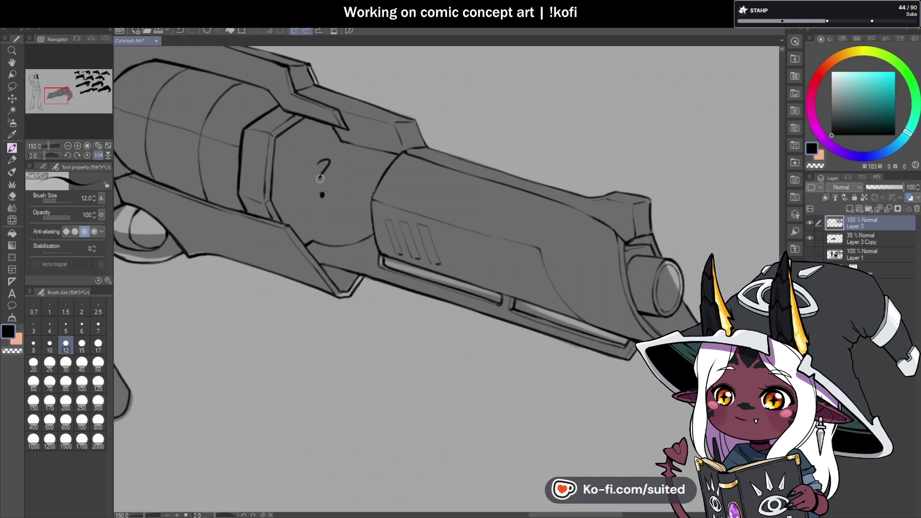
{"action": "scroll", "coordinate": [323, 194], "scroll_direction": "down", "scroll_amount": 2}
{"action": "scroll", "coordinate": [323, 194], "scroll_direction": "down", "scroll_amount": 2}
{"action": "left_click", "coordinate": [98, 155]}
- Draw small round holes along the top rail, undoing the first dark-filled attempt
{"action": "scroll", "coordinate": [589, 249], "scroll_direction": "up", "scroll_amount": 2}
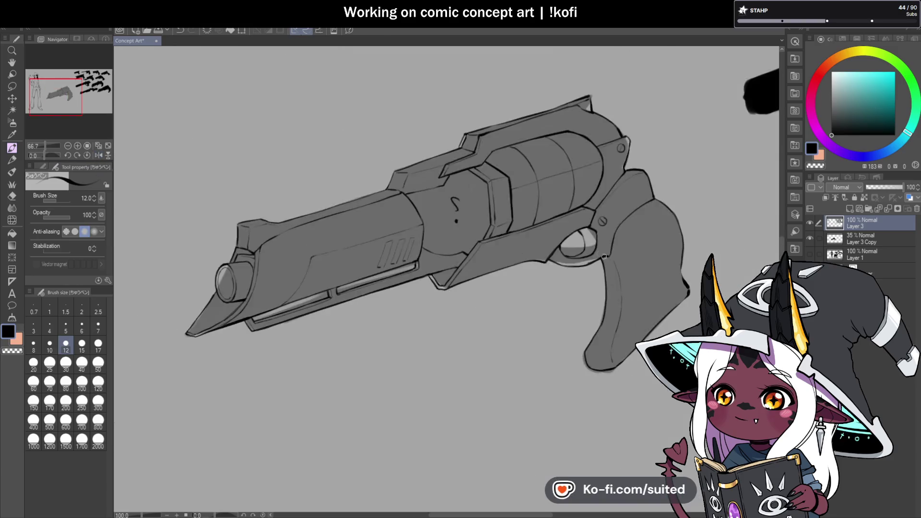
{"action": "scroll", "coordinate": [589, 249], "scroll_direction": "up", "scroll_amount": 2}
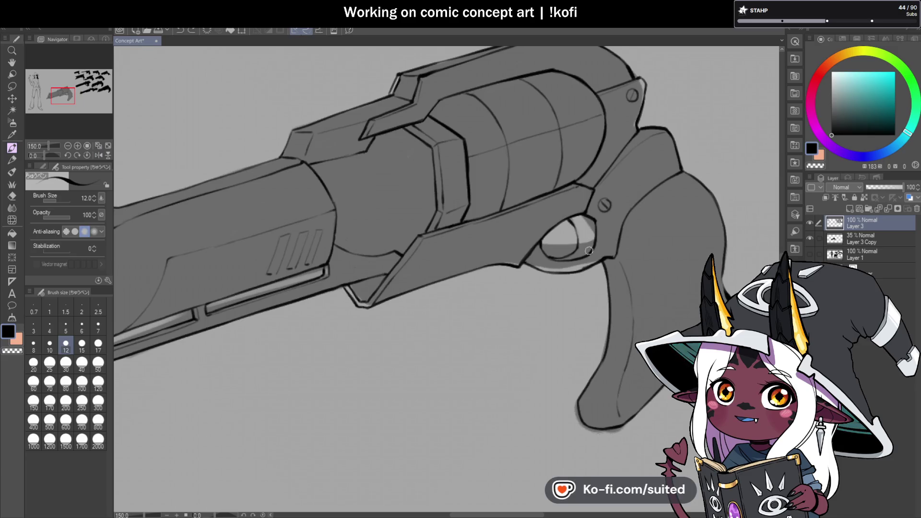
{"action": "scroll", "coordinate": [453, 197], "scroll_direction": "down", "scroll_amount": 2}
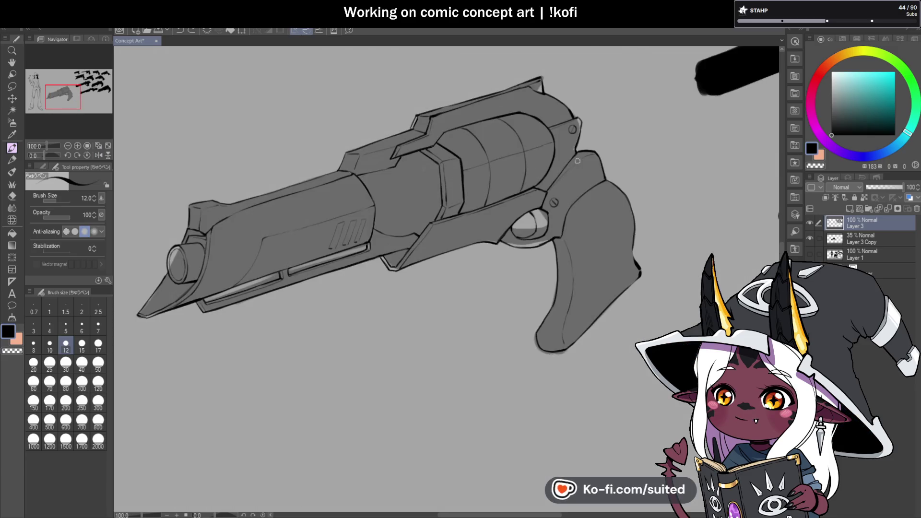
{"action": "scroll", "coordinate": [471, 177], "scroll_direction": "up", "scroll_amount": 2}
{"action": "scroll", "coordinate": [351, 131], "scroll_direction": "up", "scroll_amount": 2}
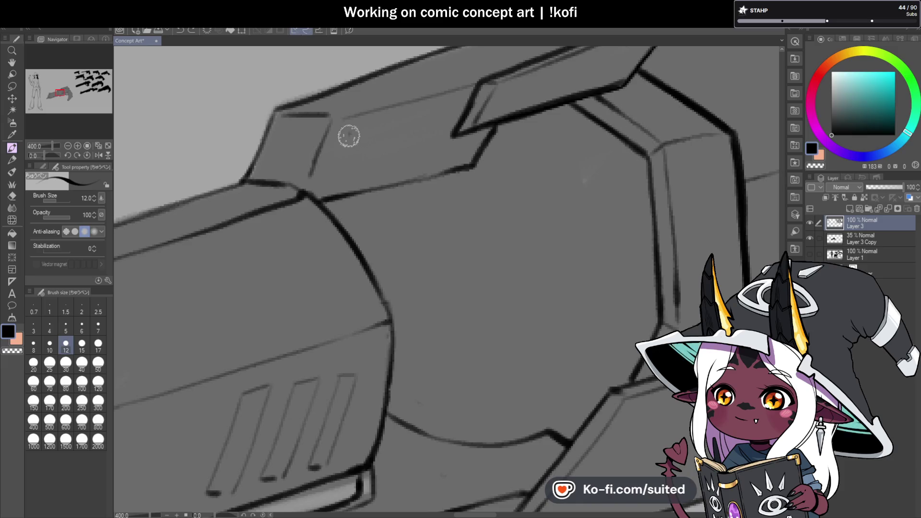
{"action": "mouse_move", "coordinate": [357, 129]}
{"action": "left_mouse_down"}
{"action": "mouse_move", "coordinate": [343, 161]}
{"action": "mouse_move", "coordinate": [360, 131]}
{"action": "mouse_move", "coordinate": [356, 142]}
{"action": "left_mouse_up"}
{"action": "key", "text": "ctrl+z"}
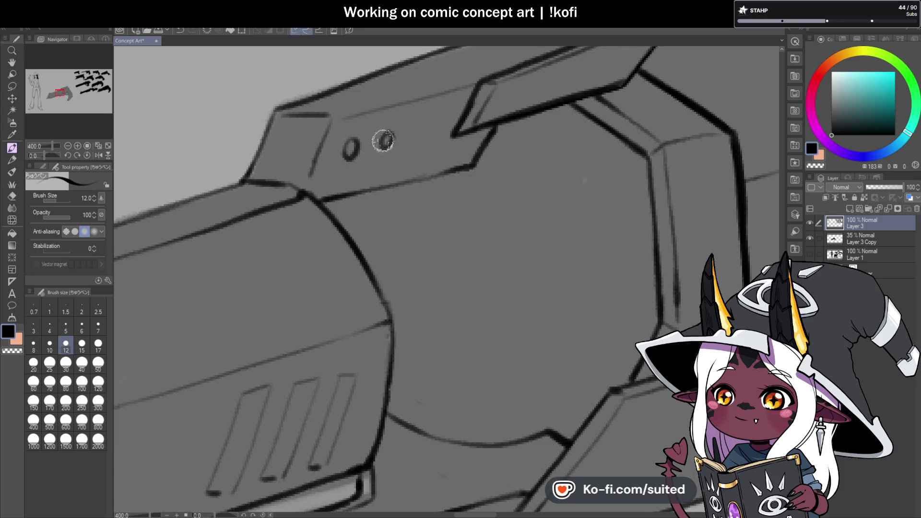
{"action": "left_click_drag", "start_coordinate": [390, 137], "coordinate": [390, 137]}
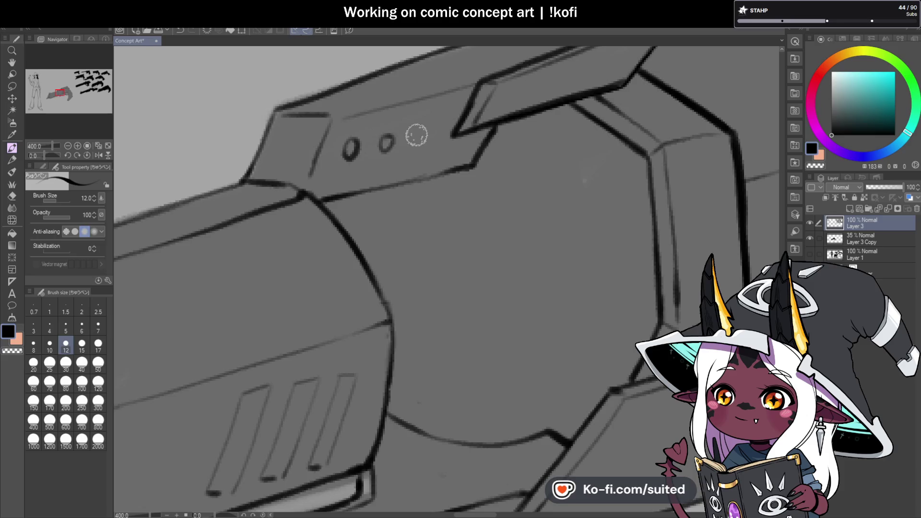
- Mirror the canvas to check the new rail holes, then restore the original orientation
{"action": "scroll", "coordinate": [419, 132], "scroll_direction": "down", "scroll_amount": 5}
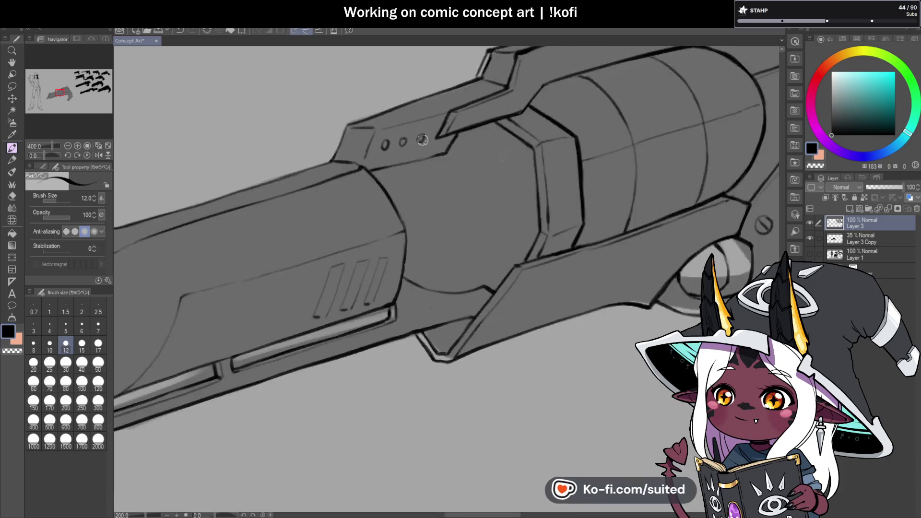
{"action": "left_click", "coordinate": [98, 155]}
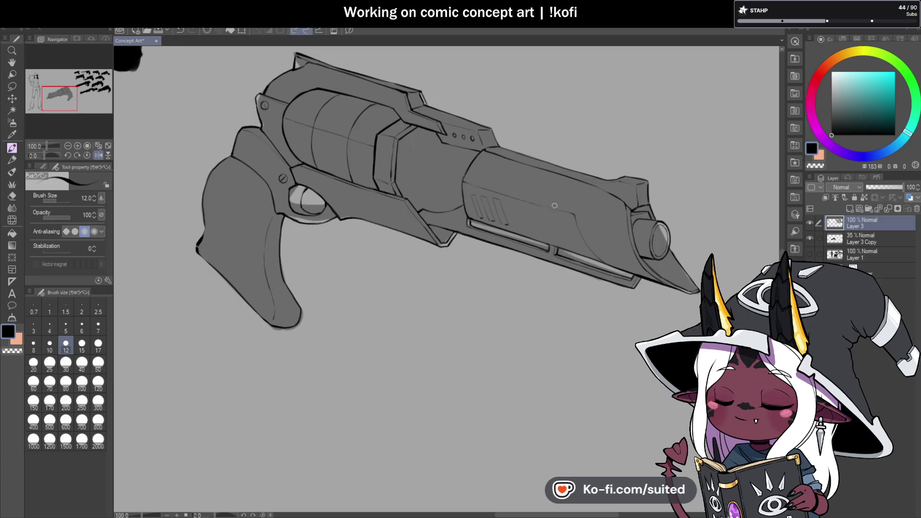
{"action": "scroll", "coordinate": [637, 207], "scroll_direction": "down", "scroll_amount": 1}
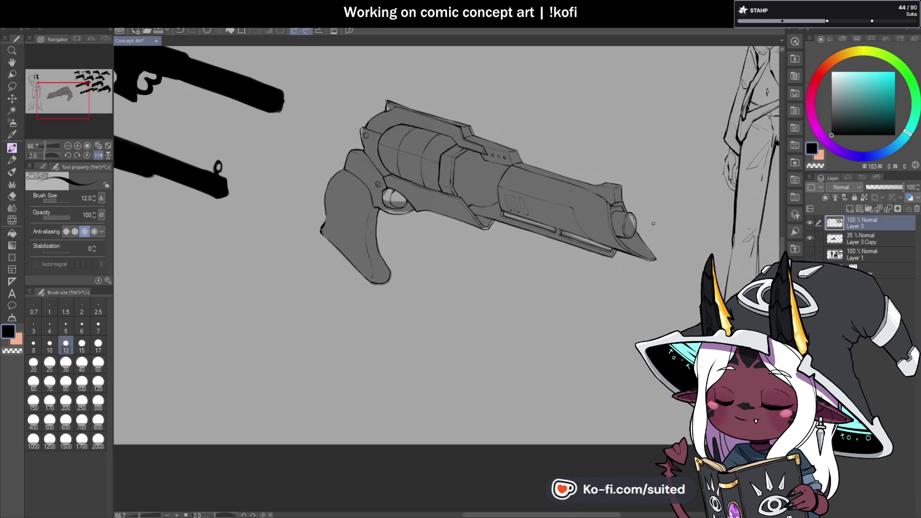
{"action": "left_click", "coordinate": [97, 155]}
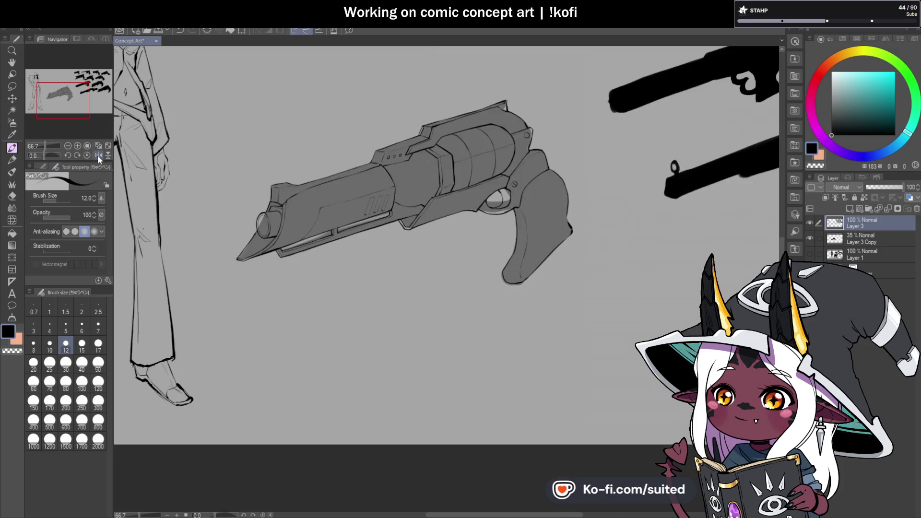
{"action": "scroll", "coordinate": [528, 214], "scroll_direction": "down", "scroll_amount": 1}
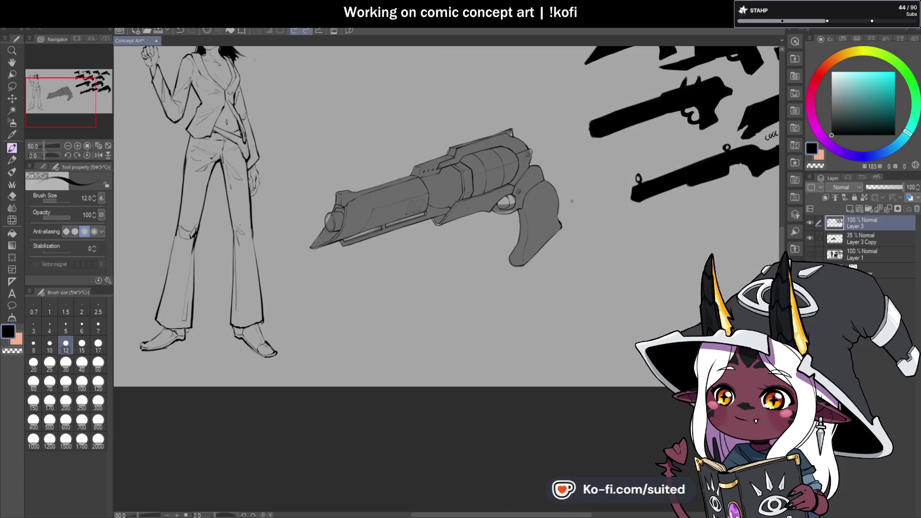
{"action": "scroll", "coordinate": [338, 224], "scroll_direction": "up", "scroll_amount": 3}
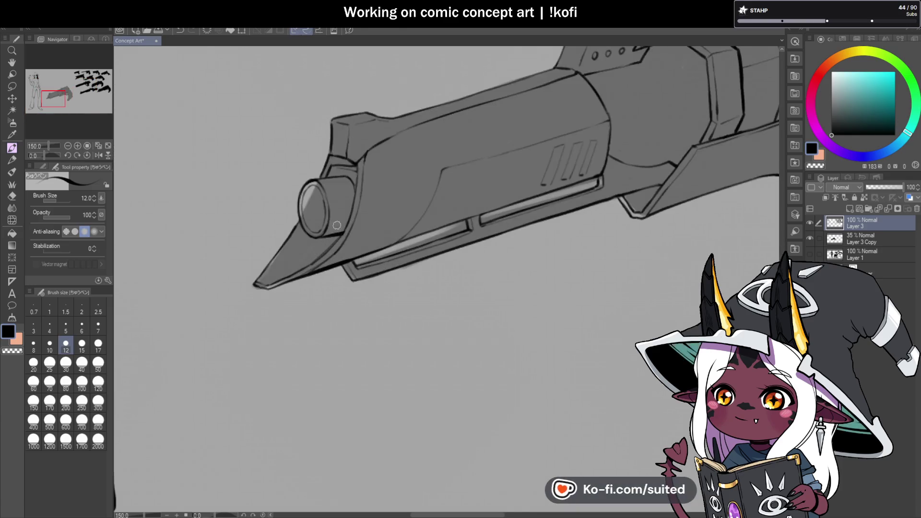
{"action": "scroll", "coordinate": [338, 219], "scroll_direction": "up", "scroll_amount": 1}
- Lasso the muzzle end, scale it up with Ctrl+T, and deselect
{"action": "key", "text": "m"}
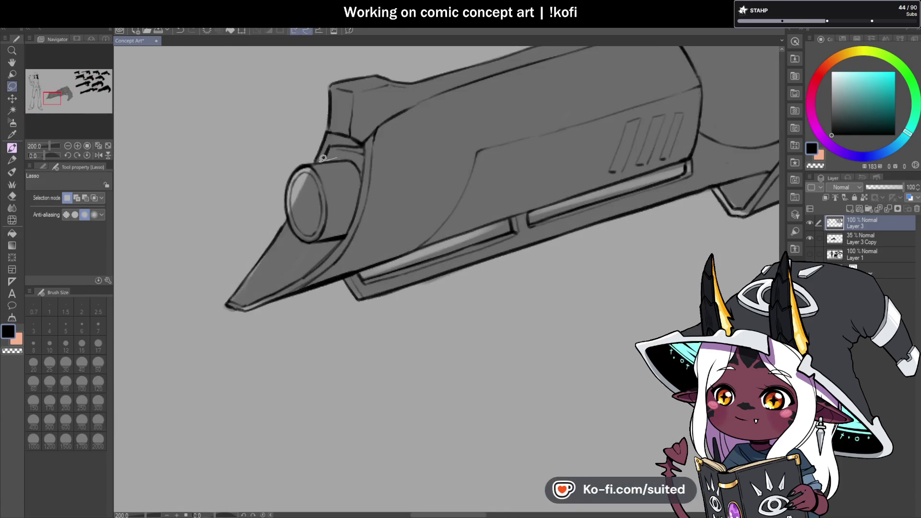
{"action": "left_click_drag", "start_coordinate": [324, 158], "coordinate": [277, 204]}
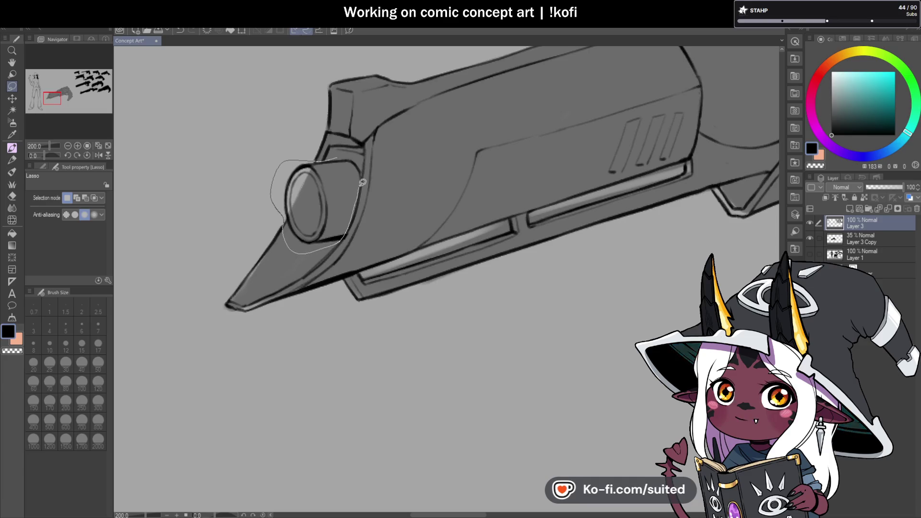
{"action": "left_click_drag", "start_coordinate": [342, 239], "coordinate": [357, 163]}
{"action": "key", "text": "ctrl+t"}
{"action": "left_click_drag", "start_coordinate": [269, 254], "coordinate": [243, 282]}
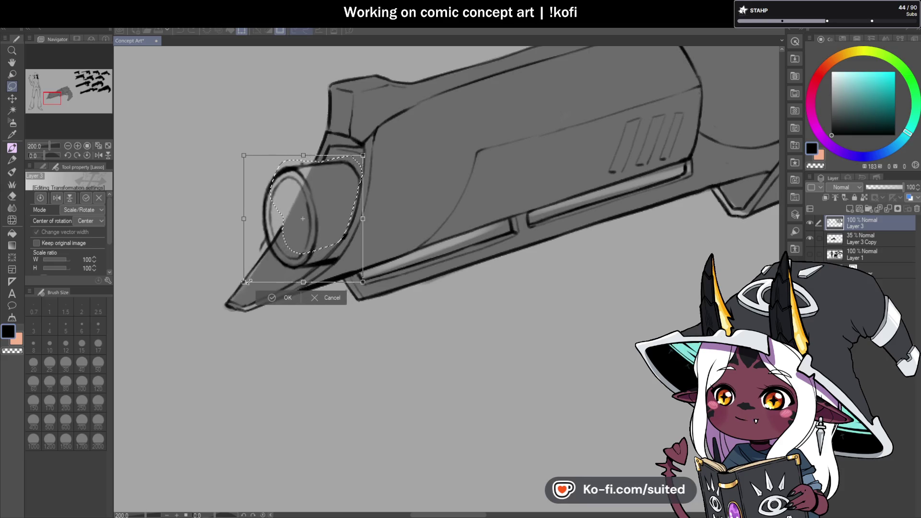
{"action": "left_click", "coordinate": [286, 297]}
{"action": "key", "text": "ctrl+d"}
- Return to the pen with black ink as the drawing colour
{"action": "key", "text": "p"}
{"action": "key", "text": "c"}
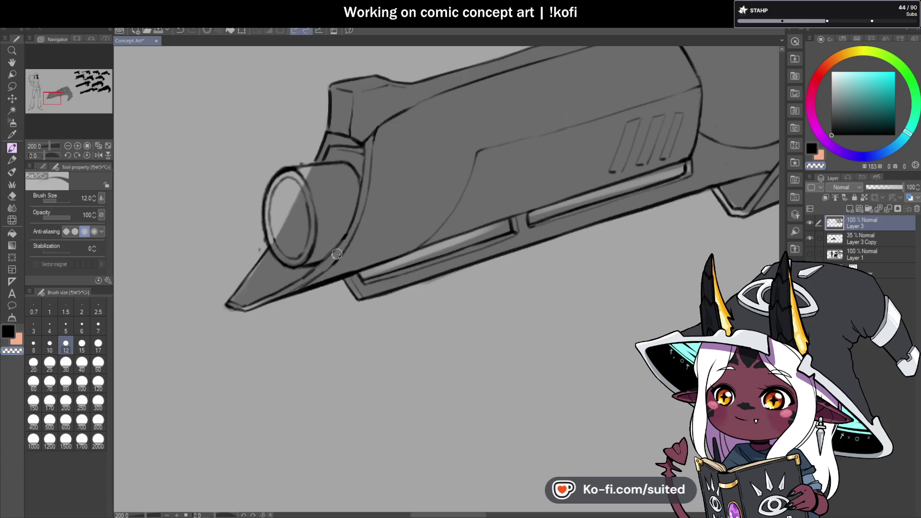
{"action": "key", "text": "c"}
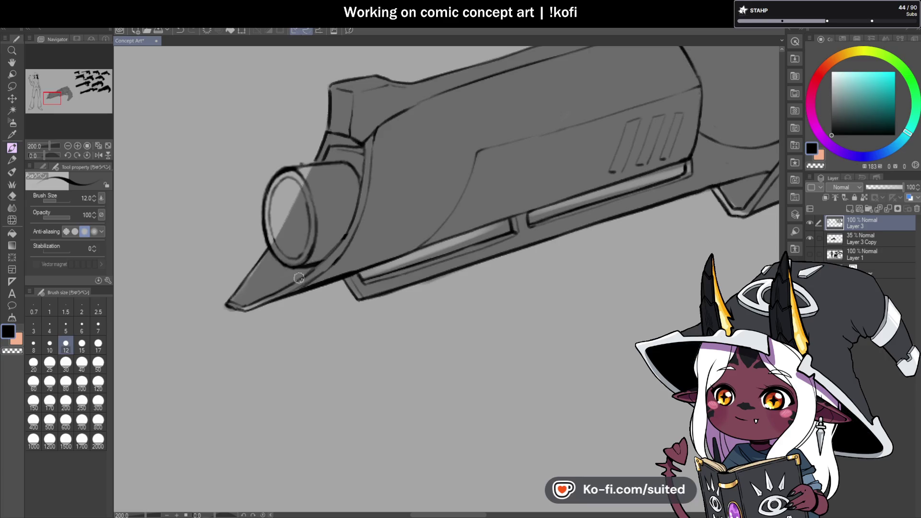
{"action": "scroll", "coordinate": [350, 159], "scroll_direction": "up", "scroll_amount": 2}
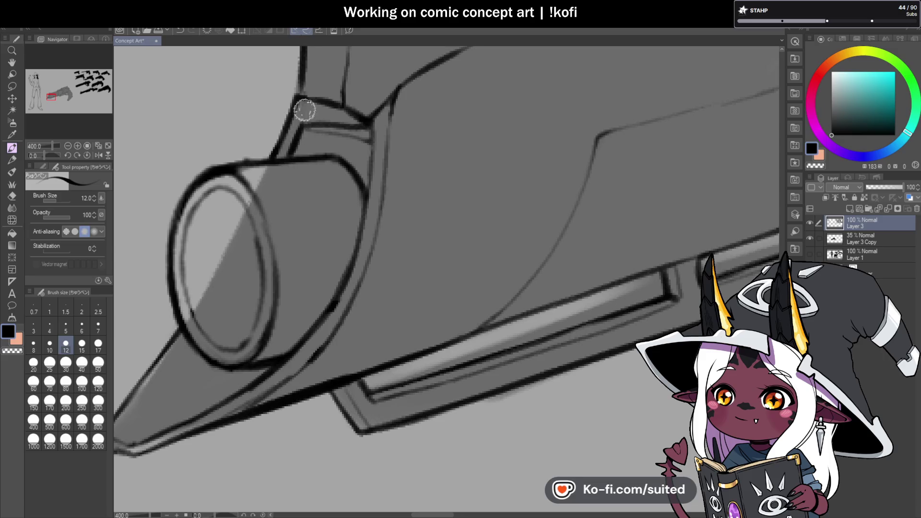
- Re-ink the muzzle tube's outline, left rim and inner top arc
{"action": "mouse_move", "coordinate": [255, 162]}
{"action": "left_mouse_down"}
{"action": "mouse_move", "coordinate": [278, 282]}
{"action": "mouse_move", "coordinate": [269, 335]}
{"action": "left_mouse_up"}
{"action": "scroll", "coordinate": [268, 336], "scroll_direction": "down", "scroll_amount": 5}
{"action": "scroll", "coordinate": [232, 199], "scroll_direction": "up", "scroll_amount": 5}
{"action": "mouse_move", "coordinate": [235, 189]}
{"action": "left_mouse_down"}
{"action": "mouse_move", "coordinate": [213, 275]}
{"action": "mouse_move", "coordinate": [230, 308]}
{"action": "left_mouse_up"}
{"action": "scroll", "coordinate": [332, 246], "scroll_direction": "down", "scroll_amount": 5}
{"action": "scroll", "coordinate": [334, 249], "scroll_direction": "up", "scroll_amount": 5}
{"action": "mouse_move", "coordinate": [275, 225]}
{"action": "left_mouse_down"}
{"action": "mouse_move", "coordinate": [337, 246]}
{"action": "mouse_move", "coordinate": [349, 298]}
{"action": "mouse_move", "coordinate": [341, 367]}
{"action": "left_mouse_up"}
{"action": "scroll", "coordinate": [302, 325], "scroll_direction": "down", "scroll_amount": 5}
{"action": "scroll", "coordinate": [119, 180], "scroll_direction": "down", "scroll_amount": 2}
- On the mirrored canvas, sketch the muzzle's inner ellipse and fill the bore black
{"action": "left_click", "coordinate": [98, 155]}
{"action": "scroll", "coordinate": [505, 235], "scroll_direction": "down", "scroll_amount": 1}
{"action": "scroll", "coordinate": [506, 235], "scroll_direction": "up", "scroll_amount": 1}
{"action": "scroll", "coordinate": [484, 224], "scroll_direction": "up", "scroll_amount": 4}
{"action": "scroll", "coordinate": [483, 224], "scroll_direction": "up", "scroll_amount": 2}
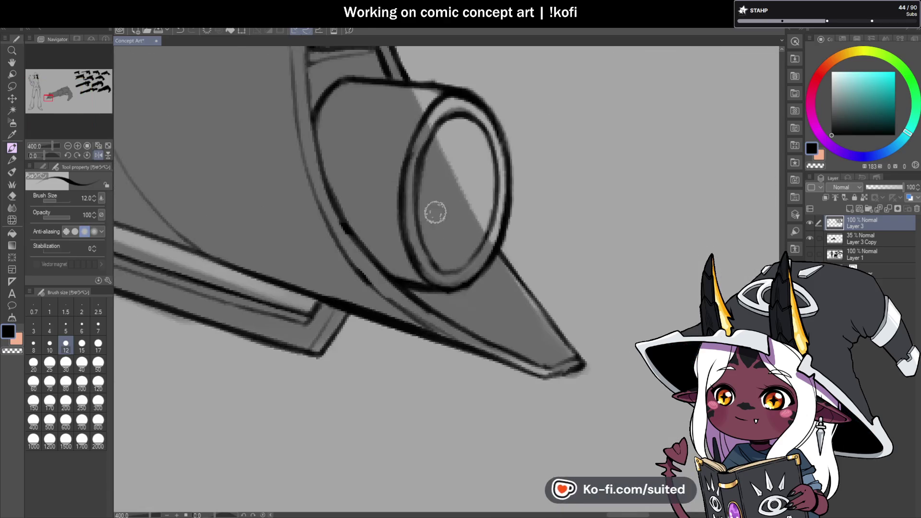
{"action": "mouse_move", "coordinate": [433, 152]}
{"action": "left_mouse_down"}
{"action": "mouse_move", "coordinate": [465, 164]}
{"action": "mouse_move", "coordinate": [435, 240]}
{"action": "mouse_move", "coordinate": [429, 160]}
{"action": "mouse_move", "coordinate": [437, 230]}
{"action": "mouse_move", "coordinate": [442, 171]}
{"action": "mouse_move", "coordinate": [452, 165]}
{"action": "mouse_move", "coordinate": [439, 228]}
{"action": "mouse_move", "coordinate": [431, 149]}
{"action": "mouse_move", "coordinate": [462, 230]}
{"action": "mouse_move", "coordinate": [422, 242]}
{"action": "left_mouse_up"}
{"action": "left_click_drag", "start_coordinate": [476, 154], "coordinate": [435, 251]}
- Carve grey rifling rings into the black bore with transparent colour and compare mirrored
{"action": "key", "text": "c"}
{"action": "mouse_move", "coordinate": [446, 144]}
{"action": "left_mouse_down"}
{"action": "mouse_move", "coordinate": [433, 227]}
{"action": "mouse_move", "coordinate": [436, 220]}
{"action": "mouse_move", "coordinate": [446, 235]}
{"action": "mouse_move", "coordinate": [443, 144]}
{"action": "left_mouse_up"}
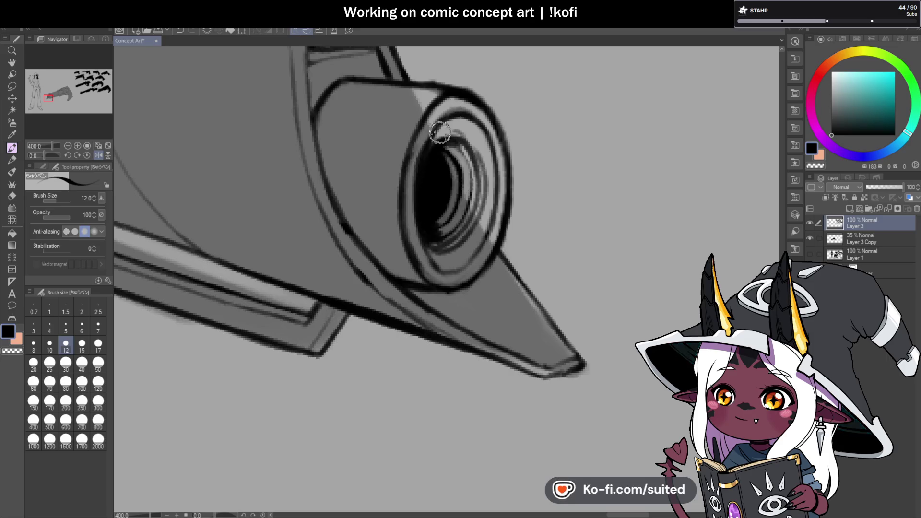
{"action": "scroll", "coordinate": [417, 199], "scroll_direction": "down", "scroll_amount": 3}
{"action": "scroll", "coordinate": [486, 171], "scroll_direction": "down", "scroll_amount": 3}
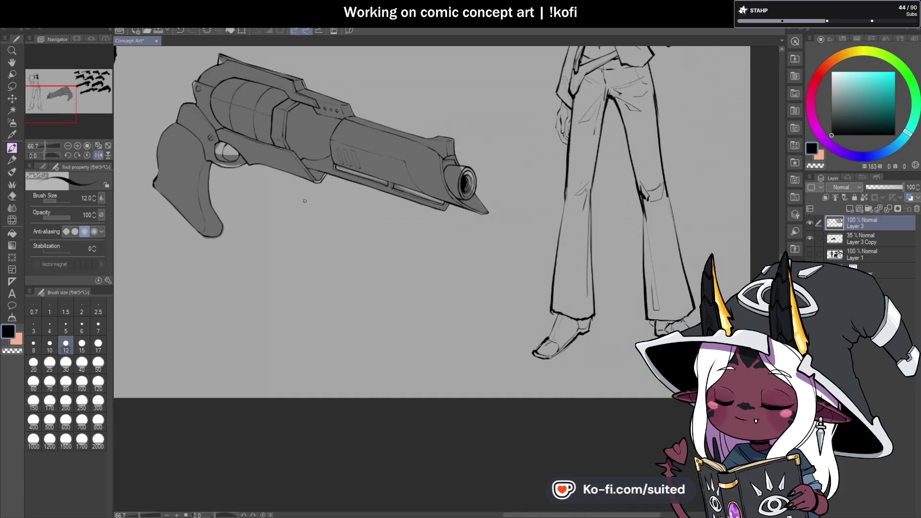
{"action": "left_click", "coordinate": [99, 155]}
- Erase the dark inner rings inside the muzzle, leaving a thin remaining ring
{"action": "scroll", "coordinate": [393, 163], "scroll_direction": "up", "scroll_amount": 4}
{"action": "scroll", "coordinate": [393, 163], "scroll_direction": "up", "scroll_amount": 8}
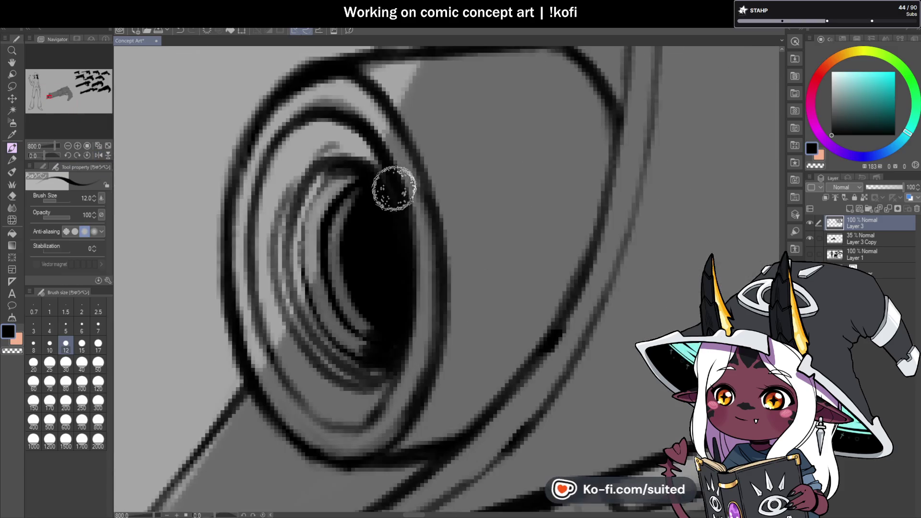
{"action": "scroll", "coordinate": [260, 196], "scroll_direction": "down", "scroll_amount": 5}
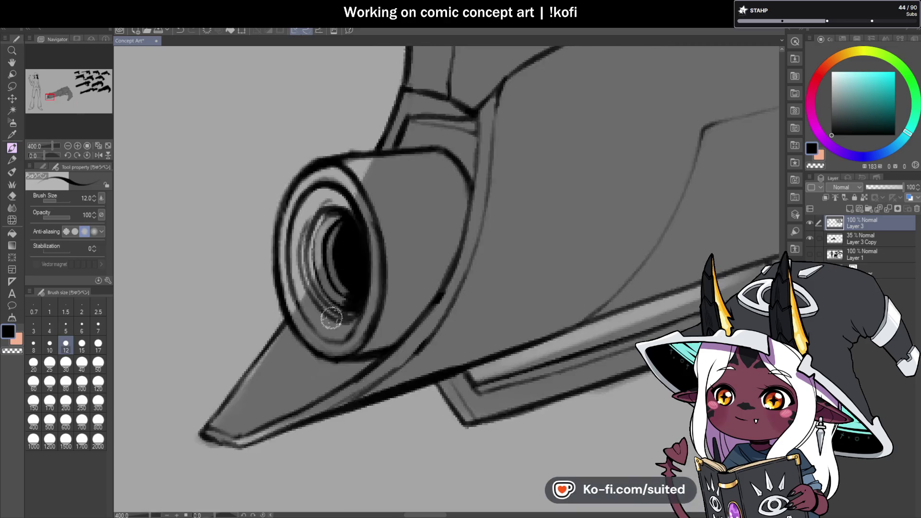
{"action": "scroll", "coordinate": [283, 318], "scroll_direction": "up", "scroll_amount": 5}
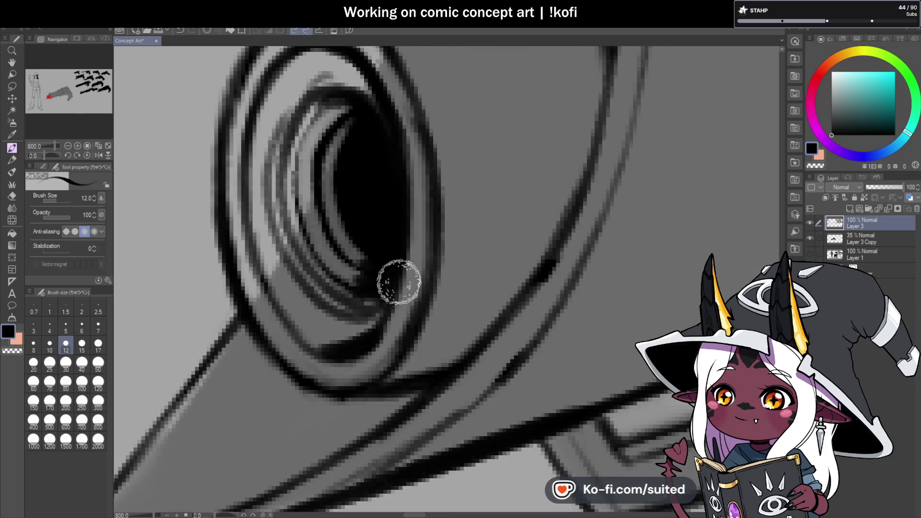
{"action": "scroll", "coordinate": [280, 312], "scroll_direction": "down", "scroll_amount": 5}
{"action": "scroll", "coordinate": [353, 255], "scroll_direction": "down", "scroll_amount": 3}
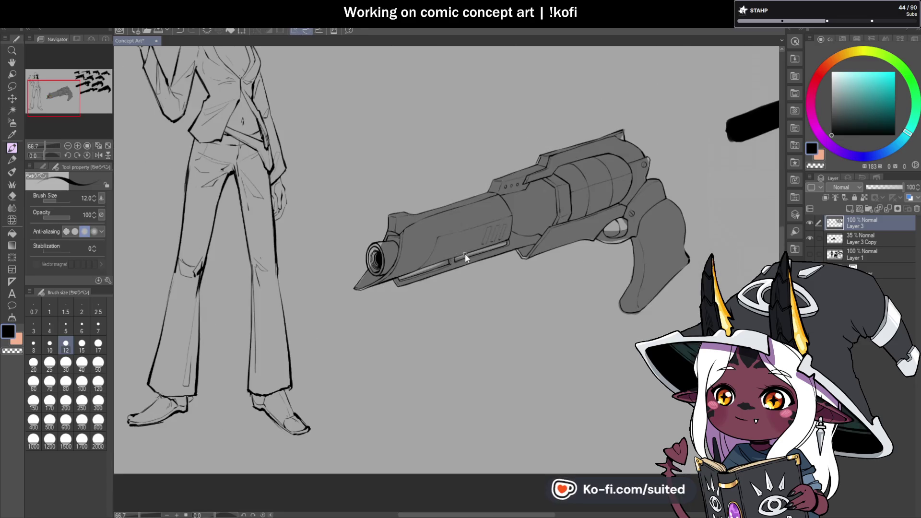
{"action": "scroll", "coordinate": [361, 274], "scroll_direction": "up", "scroll_amount": 2}
{"action": "scroll", "coordinate": [388, 240], "scroll_direction": "up", "scroll_amount": 4}
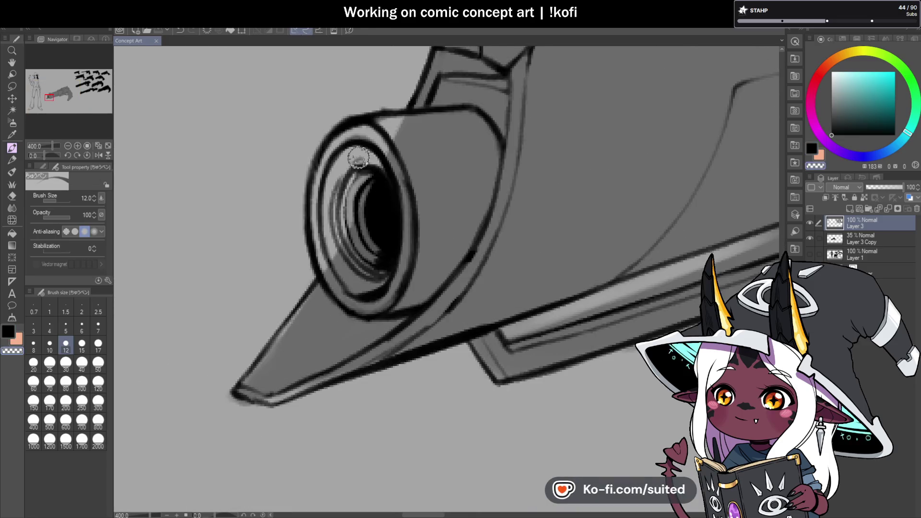
{"action": "left_click_drag", "start_coordinate": [378, 167], "coordinate": [343, 230]}
{"action": "mouse_move", "coordinate": [336, 187]}
{"action": "left_mouse_down"}
{"action": "mouse_move", "coordinate": [350, 247]}
{"action": "mouse_move", "coordinate": [374, 262]}
{"action": "left_mouse_up"}
{"action": "left_click_drag", "start_coordinate": [379, 177], "coordinate": [378, 260]}
{"action": "mouse_move", "coordinate": [383, 161]}
{"action": "left_mouse_down"}
{"action": "mouse_move", "coordinate": [388, 232]}
{"action": "mouse_move", "coordinate": [379, 281]}
{"action": "left_mouse_up"}
- Try a black curved line inside the barrel opening, then undo it
{"action": "key", "text": "c"}
{"action": "left_click_drag", "start_coordinate": [379, 161], "coordinate": [354, 234]}
{"action": "key", "text": "ctrl+z"}
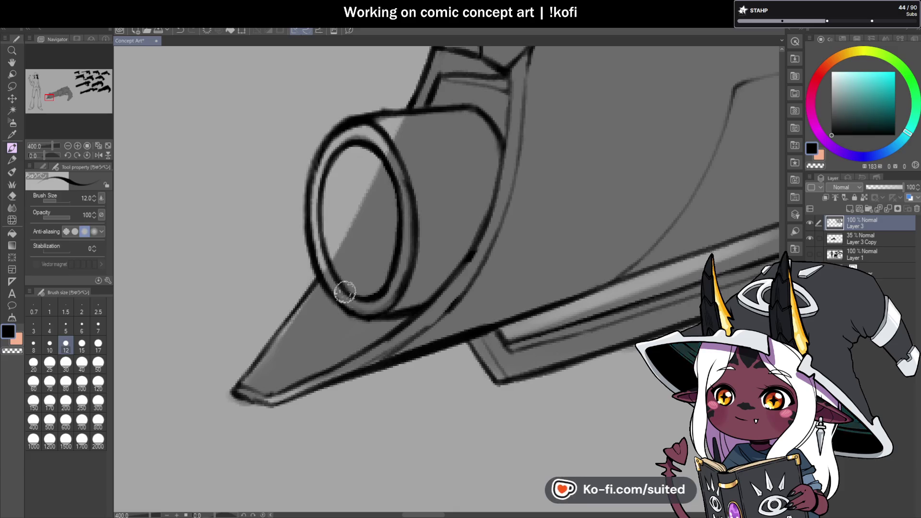
{"action": "scroll", "coordinate": [299, 228], "scroll_direction": "down", "scroll_amount": 3}
{"action": "scroll", "coordinate": [300, 229], "scroll_direction": "down", "scroll_amount": 2}
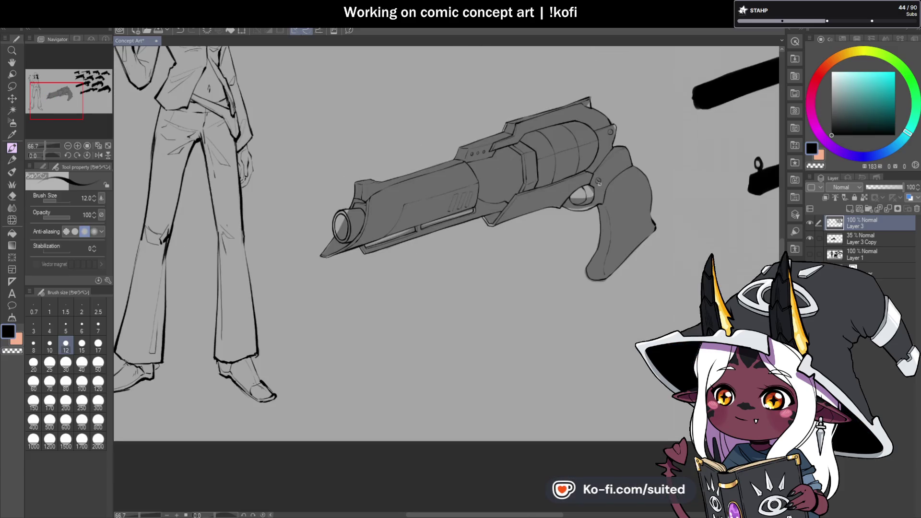
- Zoom in and ink a short black line where the barrel meets the frame
{"action": "scroll", "coordinate": [542, 163], "scroll_direction": "up", "scroll_amount": 1}
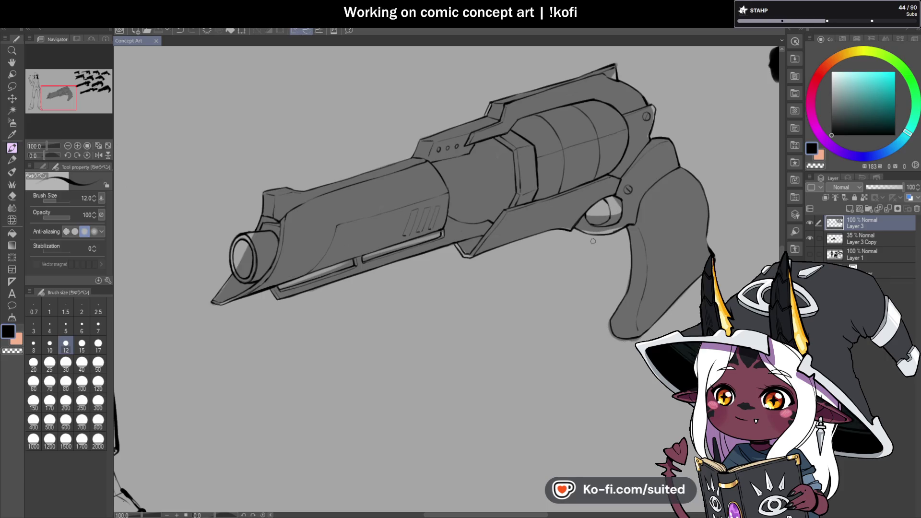
{"action": "scroll", "coordinate": [448, 238], "scroll_direction": "up", "scroll_amount": 1}
{"action": "scroll", "coordinate": [449, 238], "scroll_direction": "up", "scroll_amount": 1}
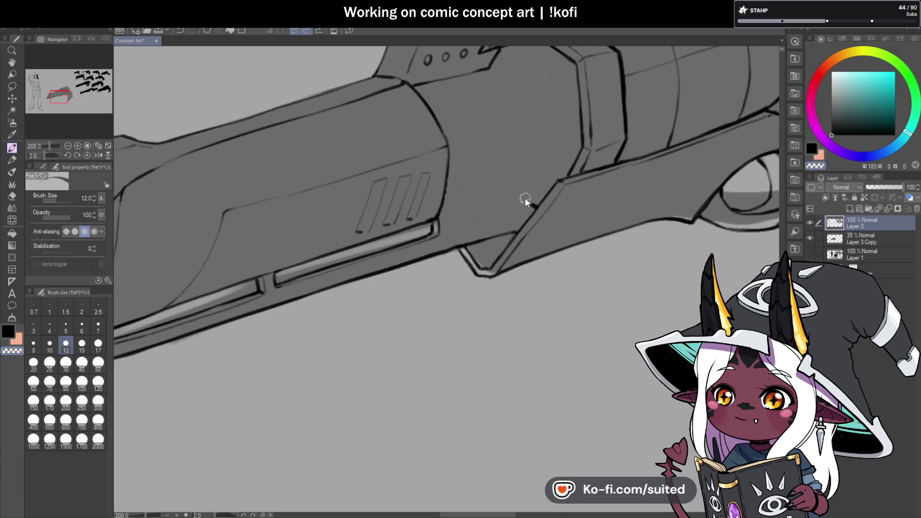
{"action": "key", "text": "c"}
{"action": "mouse_move", "coordinate": [447, 197]}
{"action": "left_mouse_down"}
{"action": "mouse_move", "coordinate": [441, 206]}
{"action": "mouse_move", "coordinate": [538, 202]}
{"action": "left_mouse_up"}
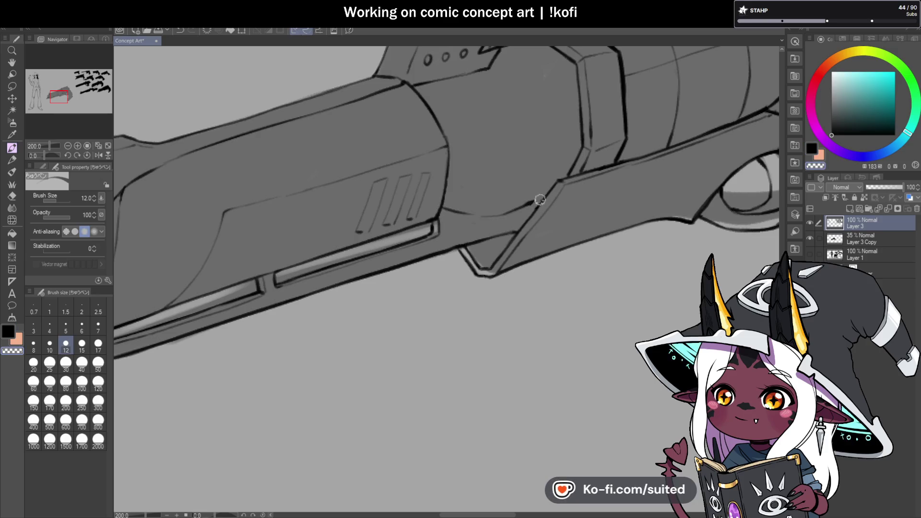
{"action": "key", "text": "c"}
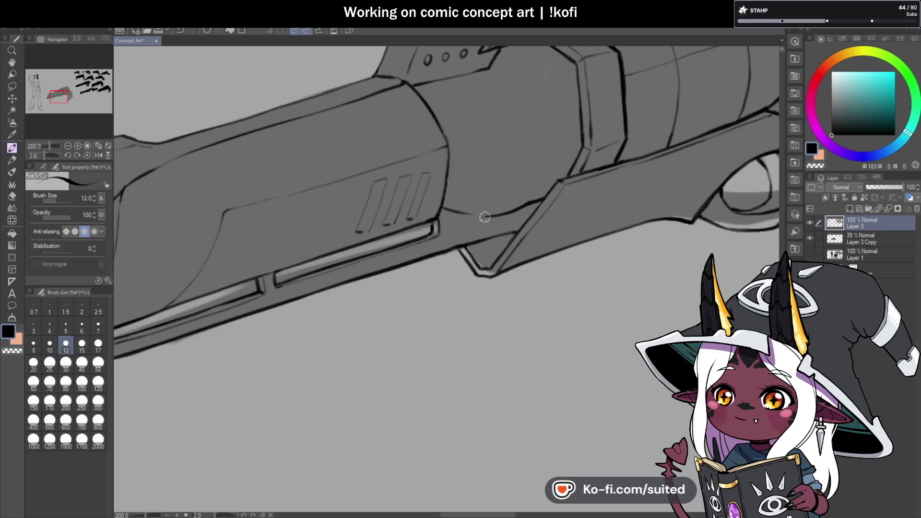
- Zoom out and flip the canvas horizontally to check the revolver, then flip back
{"action": "key", "text": "ctrl+alt+0"}
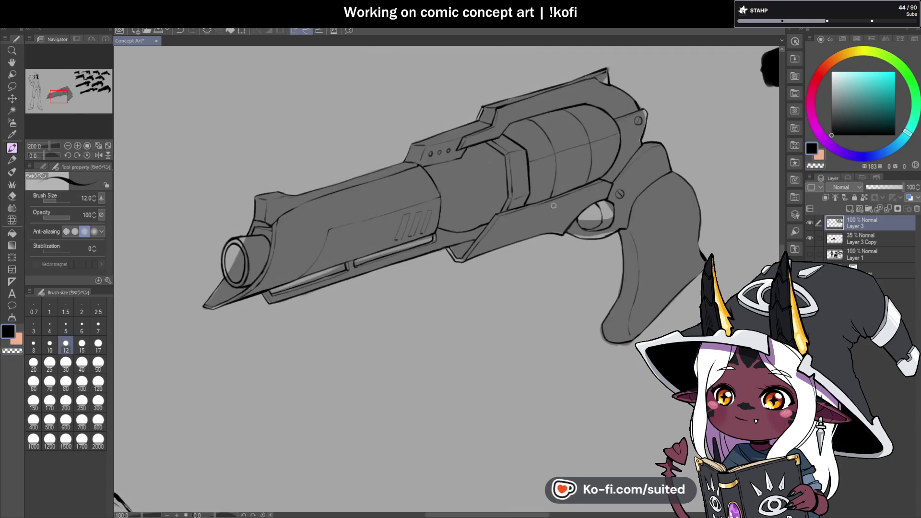
{"action": "left_click", "coordinate": [99, 155]}
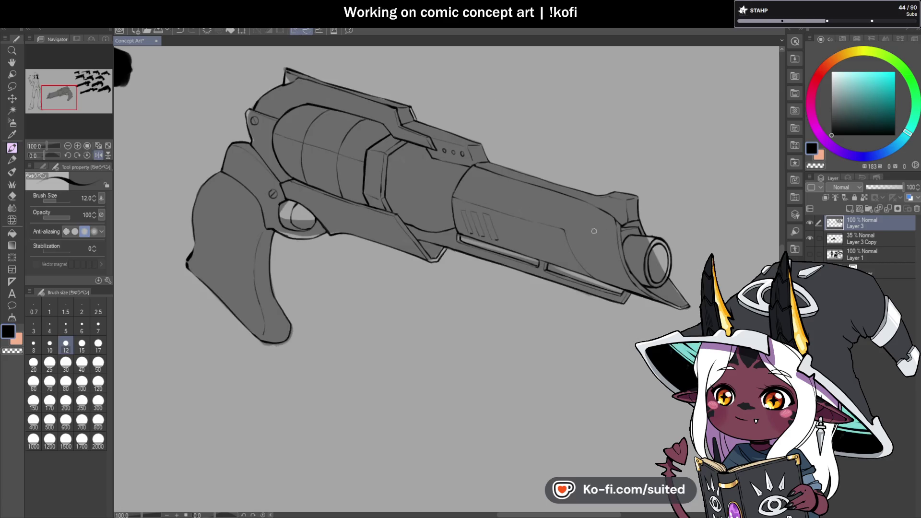
{"action": "scroll", "coordinate": [444, 212], "scroll_direction": "up", "scroll_amount": 1}
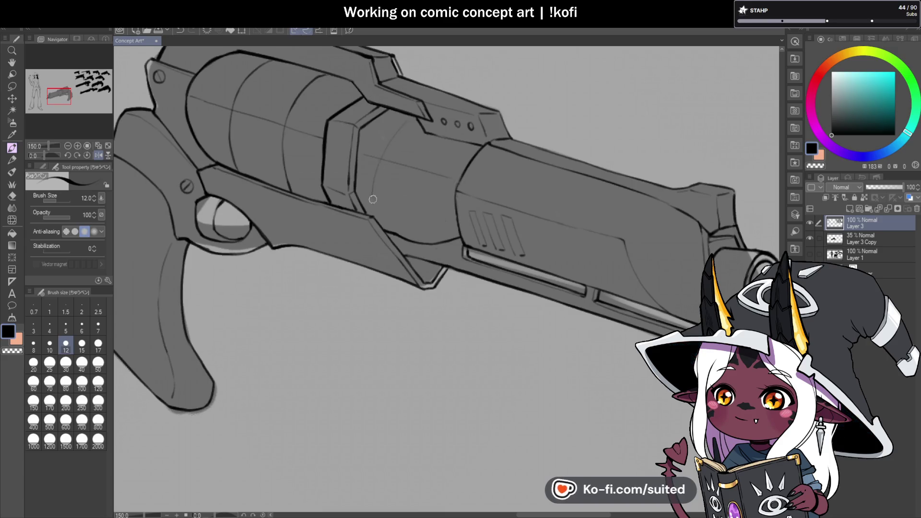
{"action": "scroll", "coordinate": [424, 220], "scroll_direction": "down", "scroll_amount": 1}
{"action": "key", "text": "h"}
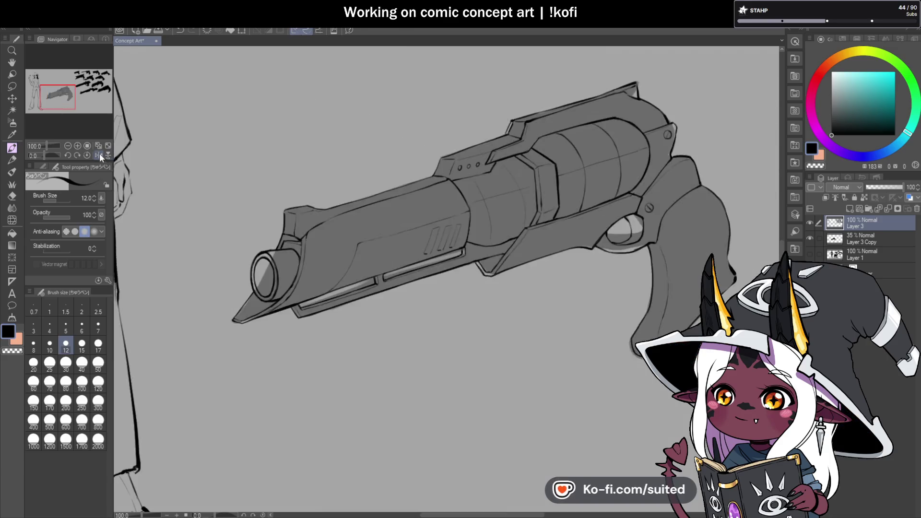
{"action": "scroll", "coordinate": [600, 229], "scroll_direction": "down", "scroll_amount": 1}
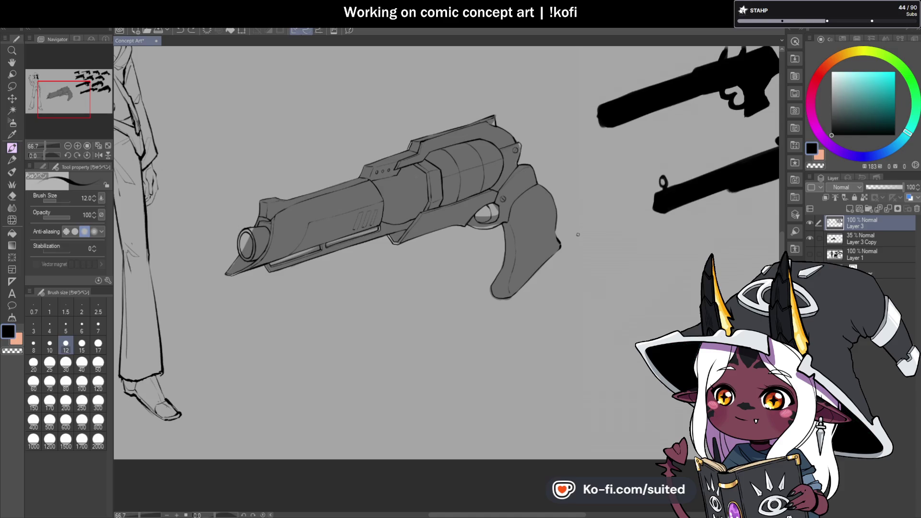
{"action": "scroll", "coordinate": [390, 229], "scroll_direction": "up", "scroll_amount": 4}
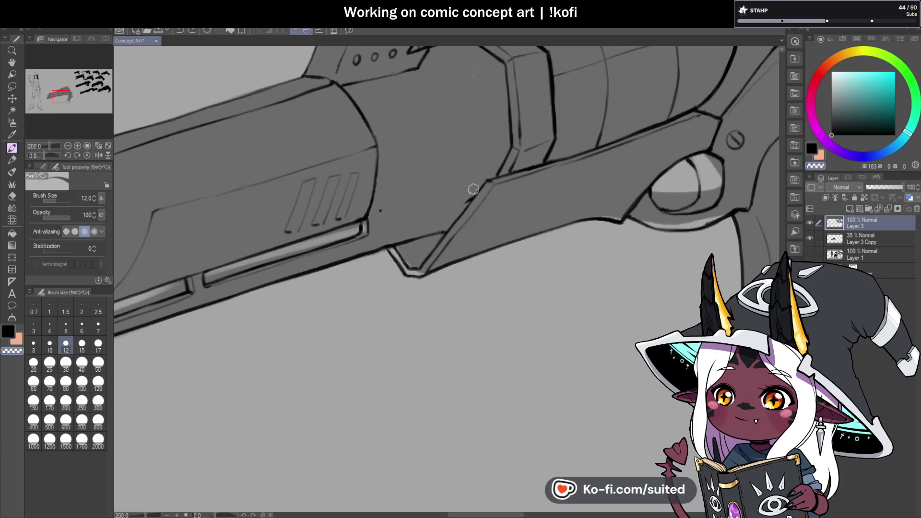
- Extend the barrel's edge ink line from its corner toward the frame
{"action": "left_click", "coordinate": [410, 201]}
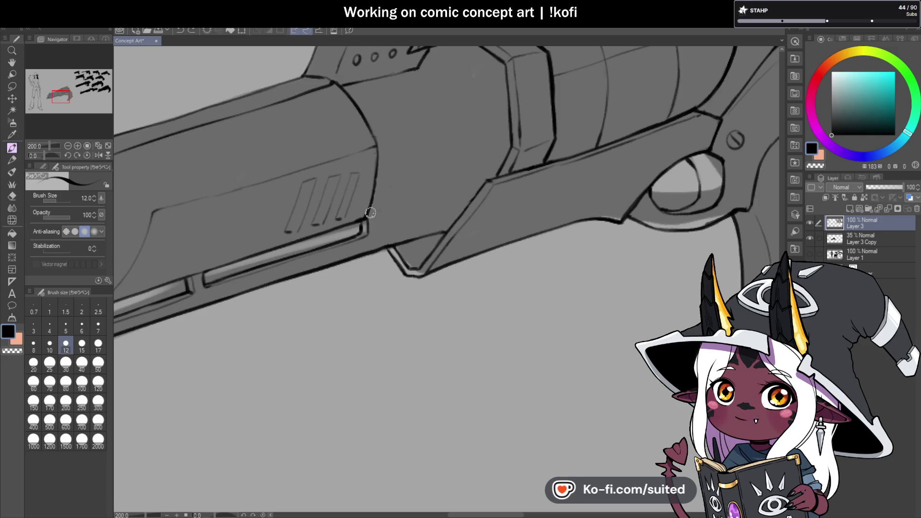
{"action": "left_click_drag", "start_coordinate": [368, 212], "coordinate": [380, 217]}
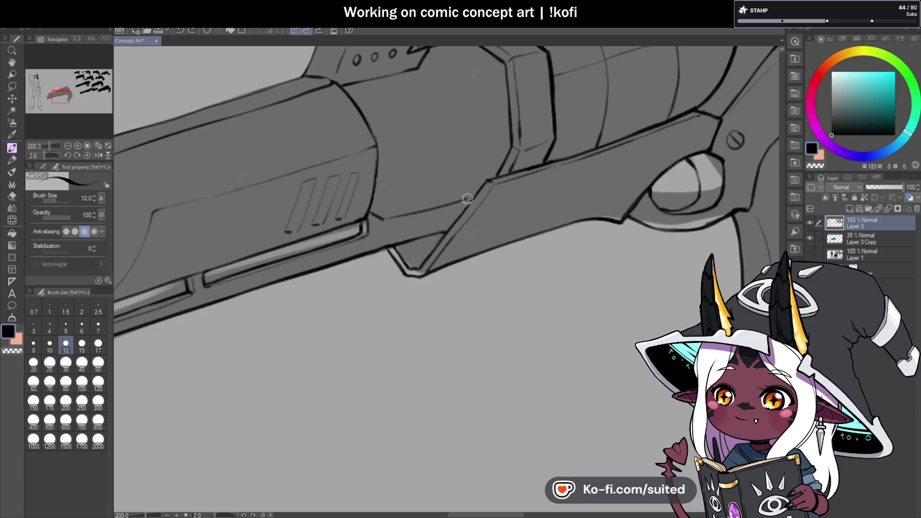
{"action": "left_click_drag", "start_coordinate": [381, 220], "coordinate": [444, 204]}
{"action": "scroll", "coordinate": [453, 205], "scroll_direction": "down", "scroll_amount": 3}
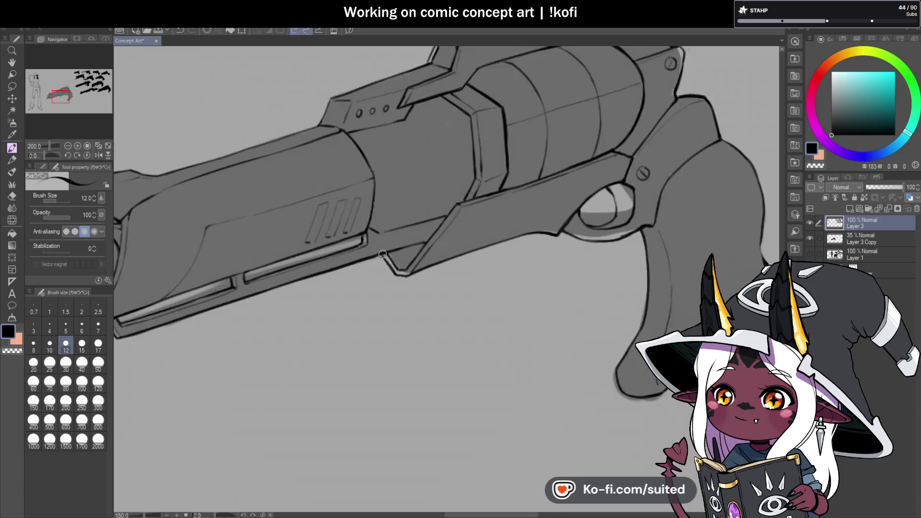
{"action": "scroll", "coordinate": [452, 225], "scroll_direction": "up", "scroll_amount": 5}
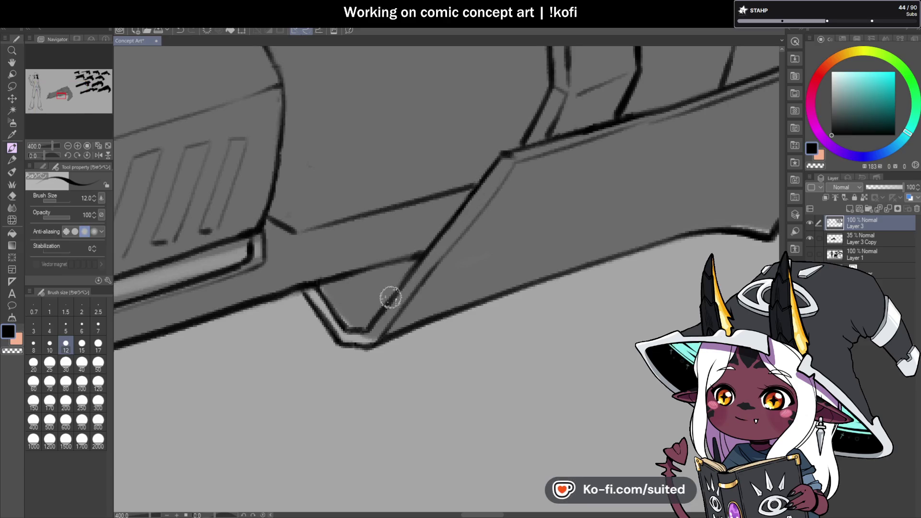
- Hatch the triangular notch under the barrel, then mirror the canvas to check
{"action": "scroll", "coordinate": [392, 295], "scroll_direction": "down", "scroll_amount": 5}
{"action": "scroll", "coordinate": [596, 251], "scroll_direction": "down", "scroll_amount": 3}
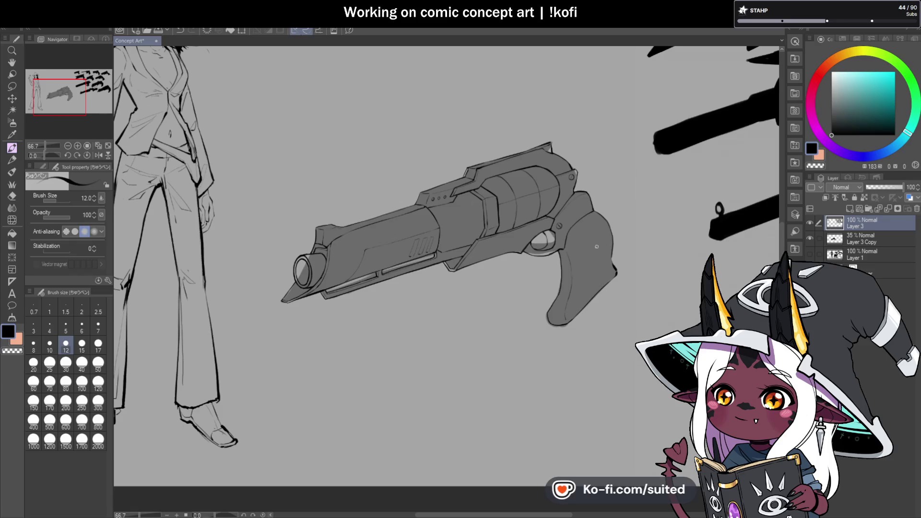
{"action": "scroll", "coordinate": [480, 293], "scroll_direction": "up", "scroll_amount": 4}
{"action": "scroll", "coordinate": [450, 287], "scroll_direction": "up", "scroll_amount": 3}
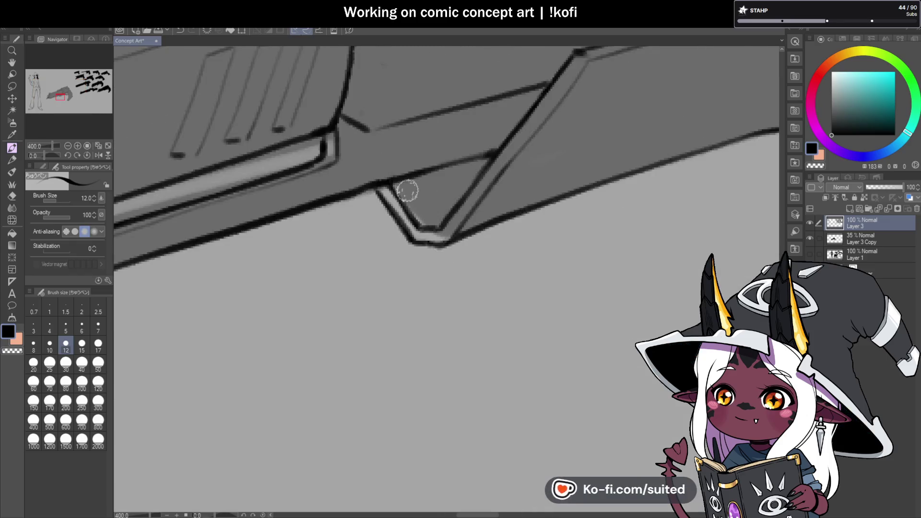
{"action": "mouse_move", "coordinate": [412, 220]}
{"action": "left_mouse_down"}
{"action": "mouse_move", "coordinate": [440, 167]}
{"action": "mouse_move", "coordinate": [456, 192]}
{"action": "left_mouse_up"}
{"action": "scroll", "coordinate": [409, 272], "scroll_direction": "down", "scroll_amount": 7}
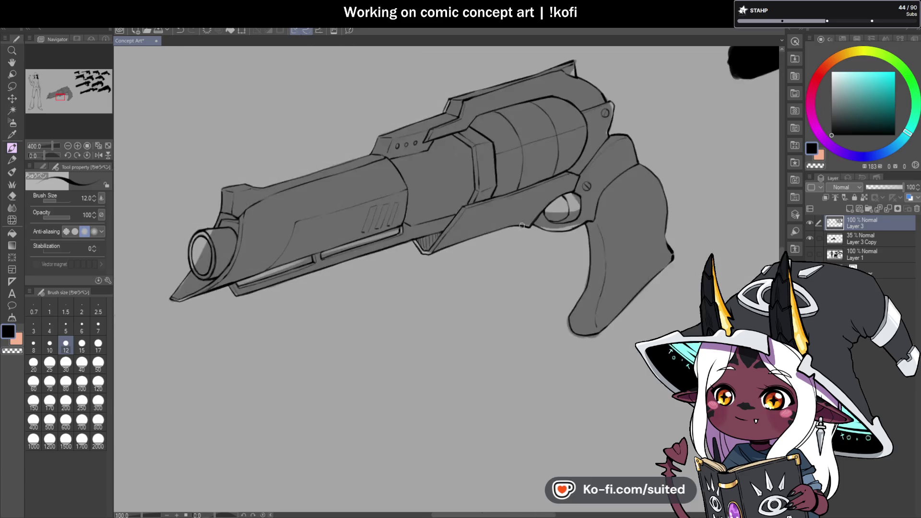
{"action": "left_click", "coordinate": [101, 154]}
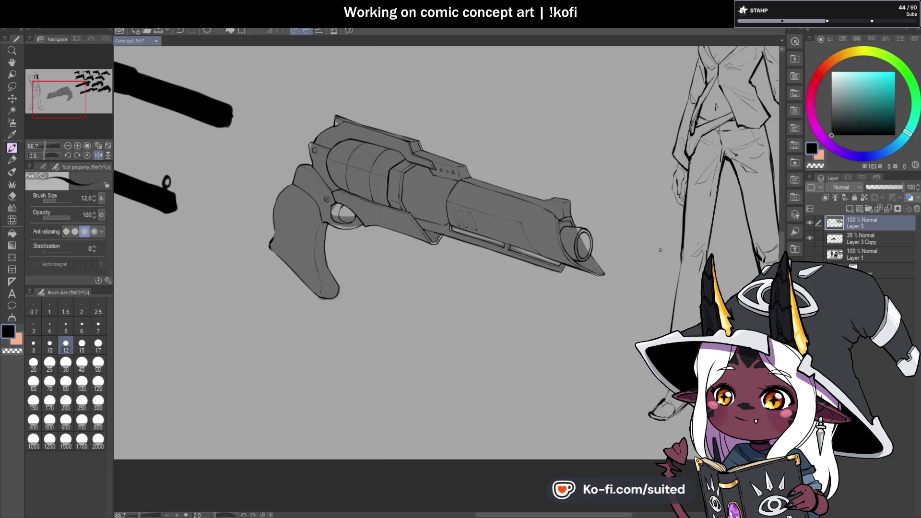
- Hide the Layer 3 Copy grey tone and flip the canvas back to normal
{"action": "left_click", "coordinate": [810, 239]}
{"action": "left_click", "coordinate": [67, 146]}
{"action": "left_click", "coordinate": [98, 155]}
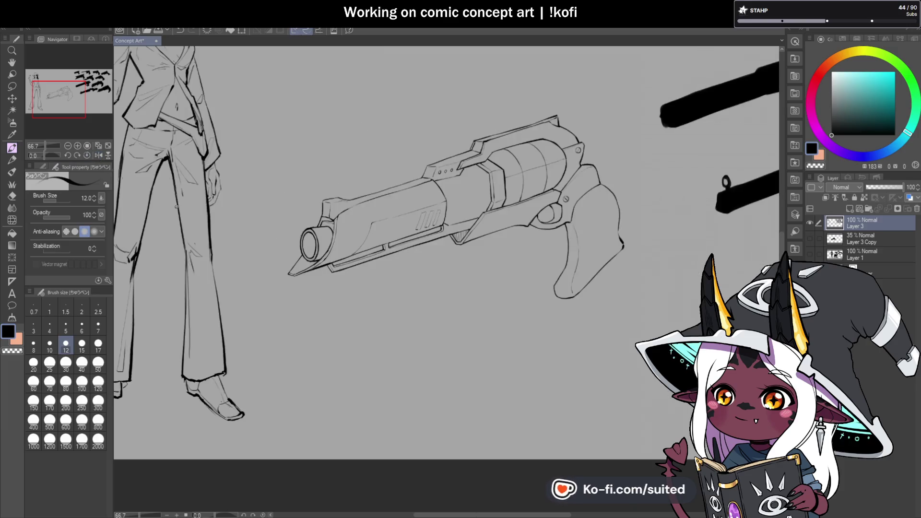
{"action": "scroll", "coordinate": [431, 226], "scroll_direction": "up", "scroll_amount": 1}
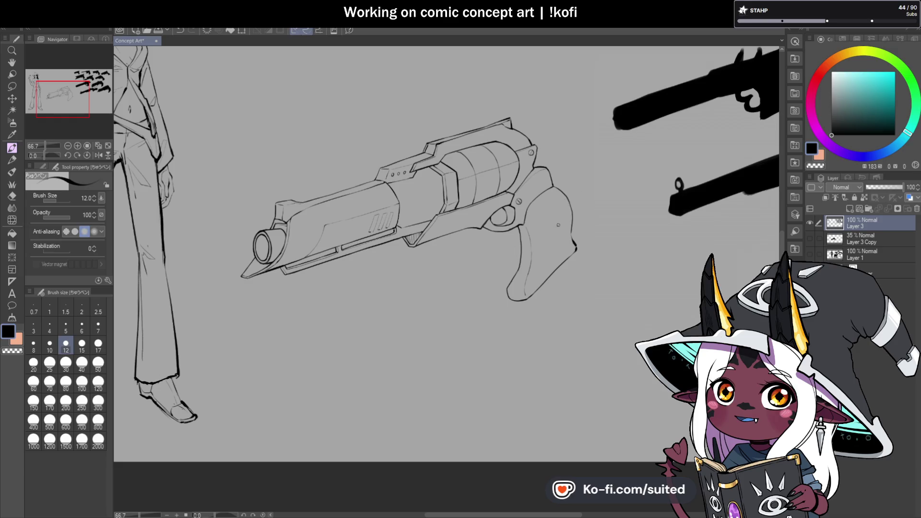
{"action": "scroll", "coordinate": [558, 225], "scroll_direction": "up", "scroll_amount": 1}
{"action": "scroll", "coordinate": [567, 244], "scroll_direction": "down", "scroll_amount": 1}
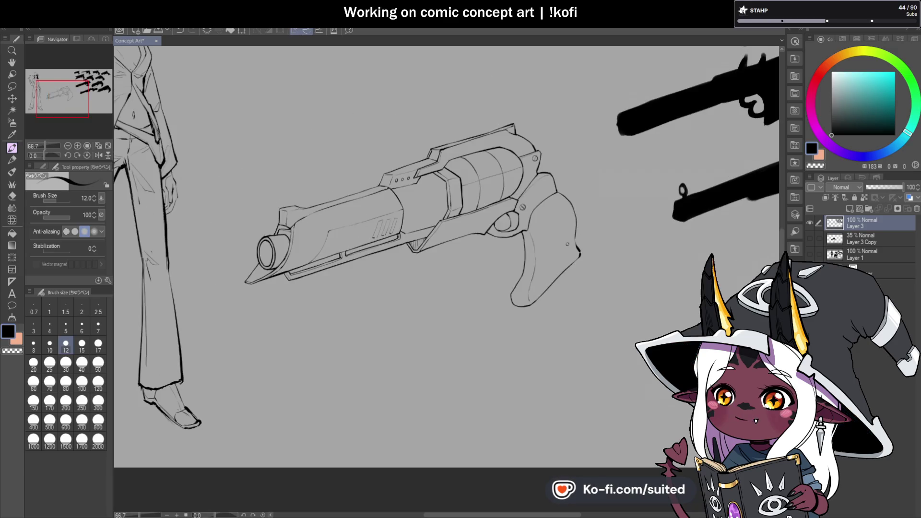
{"action": "scroll", "coordinate": [304, 208], "scroll_direction": "up", "scroll_amount": 3}
{"action": "scroll", "coordinate": [252, 201], "scroll_direction": "up", "scroll_amount": 1}
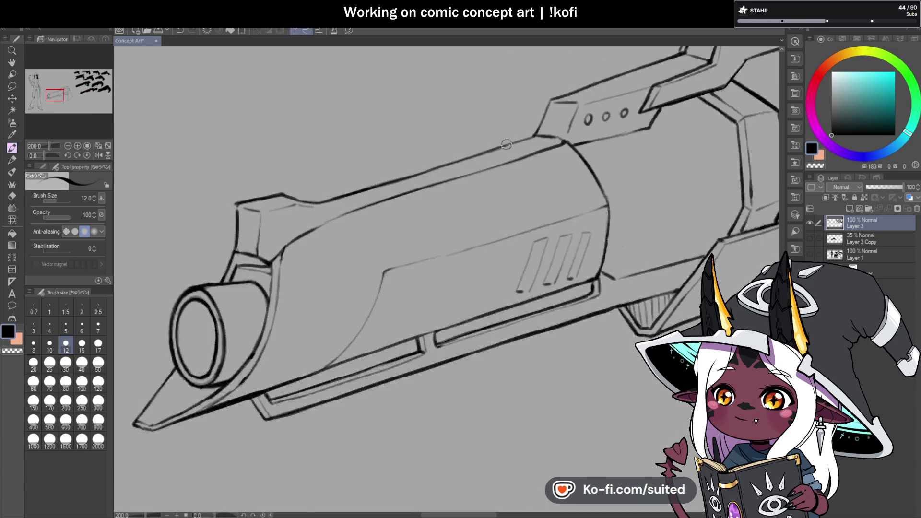
- Inspect the clean linework, then show the grey tone again and save the file
{"action": "scroll", "coordinate": [386, 220], "scroll_direction": "down", "scroll_amount": 2}
{"action": "scroll", "coordinate": [385, 220], "scroll_direction": "down", "scroll_amount": 1}
{"action": "scroll", "coordinate": [627, 226], "scroll_direction": "up", "scroll_amount": 1}
{"action": "scroll", "coordinate": [527, 168], "scroll_direction": "up", "scroll_amount": 1}
{"action": "scroll", "coordinate": [476, 121], "scroll_direction": "up", "scroll_amount": 1}
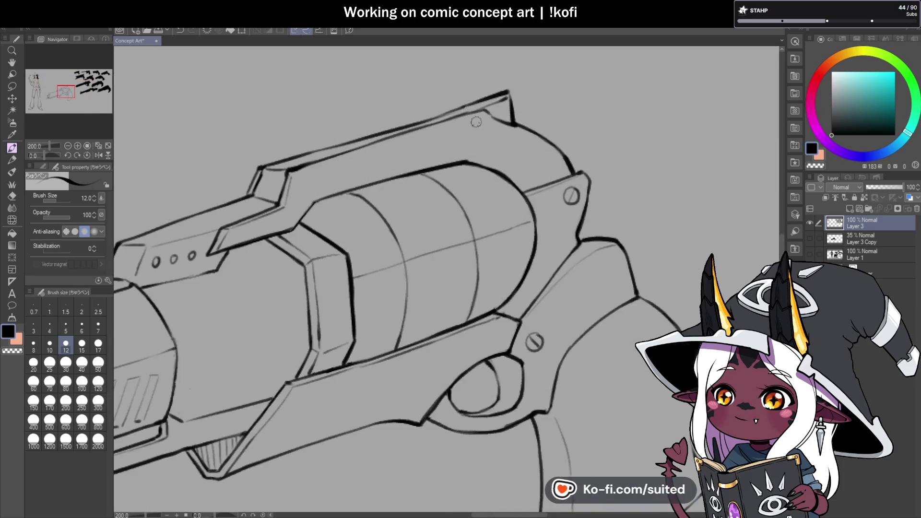
{"action": "scroll", "coordinate": [469, 150], "scroll_direction": "down", "scroll_amount": 1}
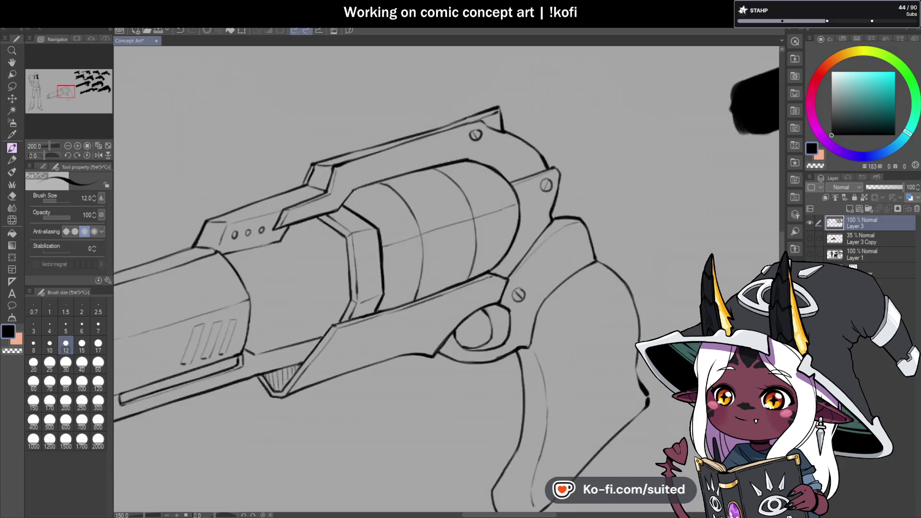
{"action": "scroll", "coordinate": [597, 175], "scroll_direction": "down", "scroll_amount": 2}
{"action": "scroll", "coordinate": [582, 195], "scroll_direction": "down", "scroll_amount": 1}
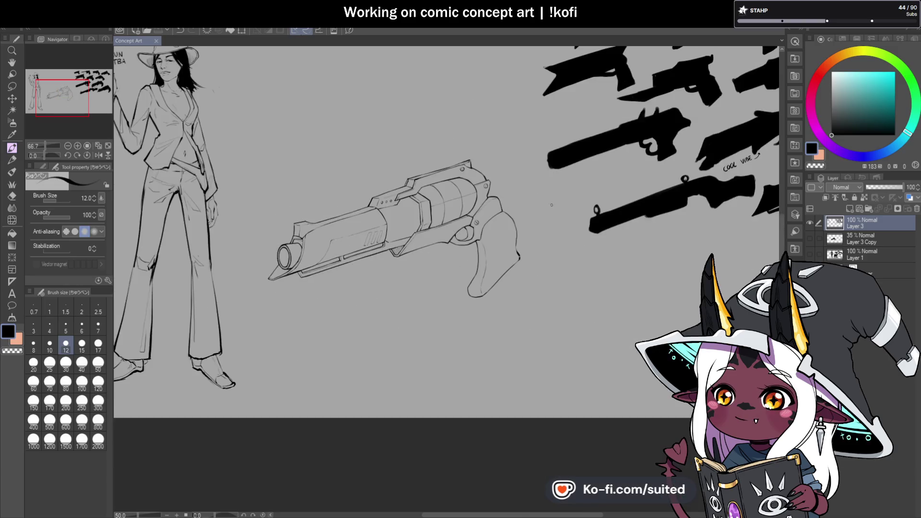
{"action": "scroll", "coordinate": [648, 219], "scroll_direction": "up", "scroll_amount": 1}
{"action": "left_click", "coordinate": [809, 238]}
{"action": "key", "text": "ctrl+s"}
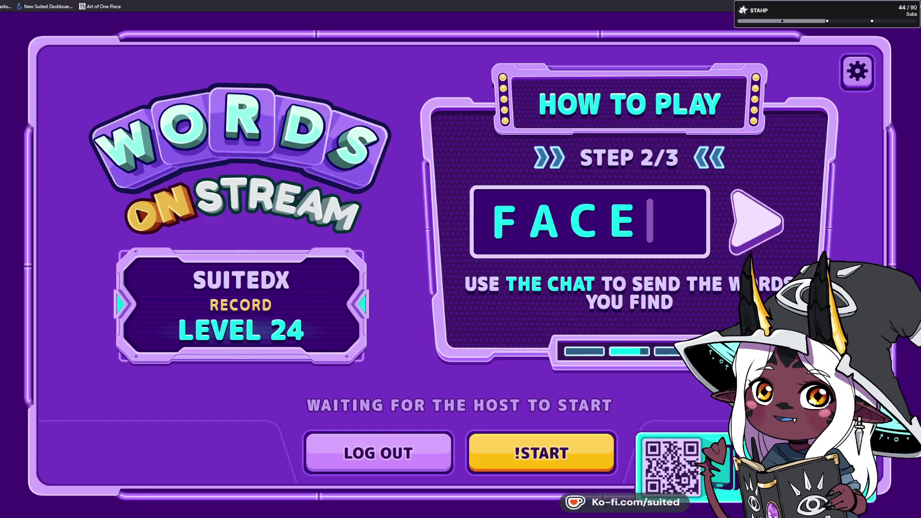
- Click !START in the Words On Stream lobby to begin the 3-second countdown
{"action": "left_click", "coordinate": [568, 456]}
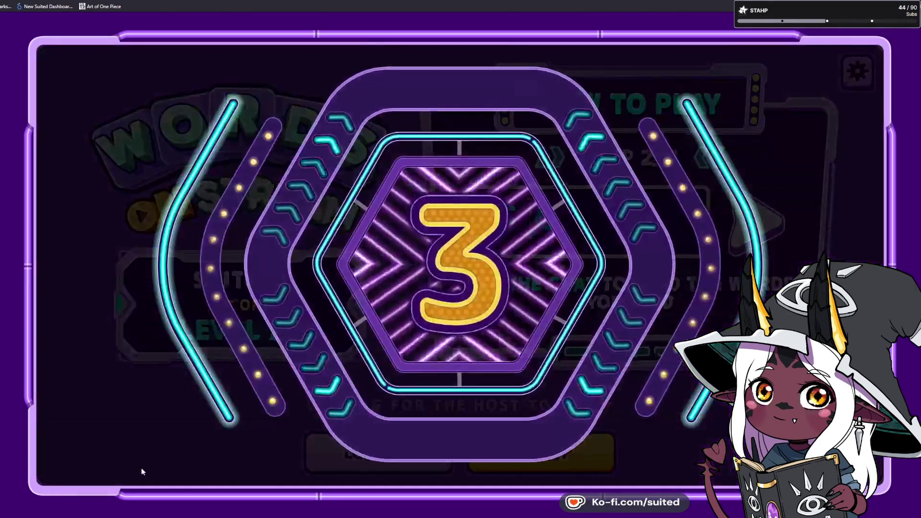